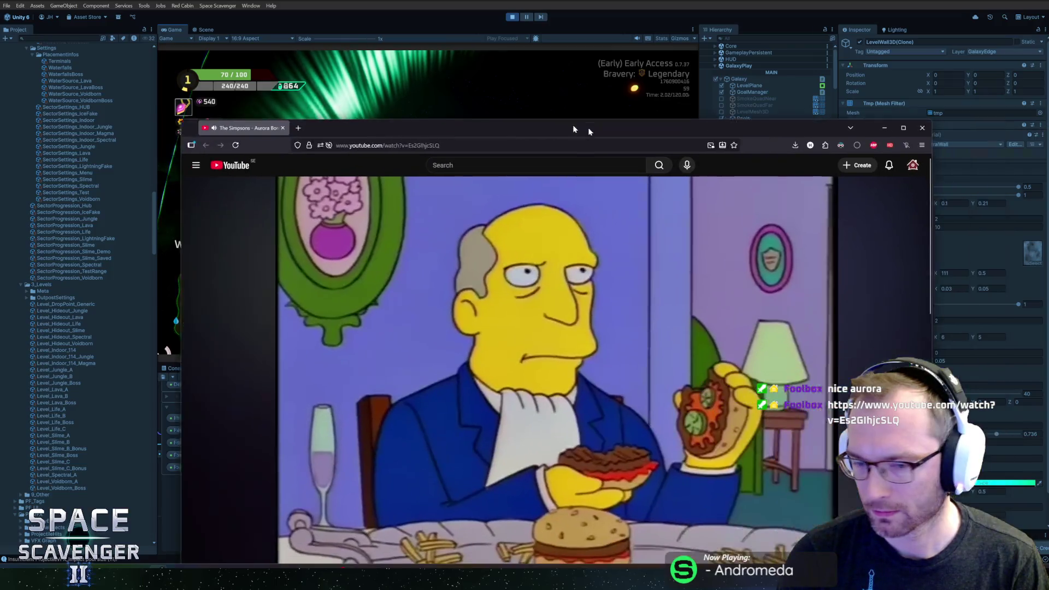
Move the YouTube window higher and watch The Simpsons Aurora Borealis clip
{"action": "mouse_move", "coordinate": [584, 127]}
{"action": "left_mouse_down"}
{"action": "mouse_move", "coordinate": [579, 91]}
{"action": "mouse_move", "coordinate": [545, 72]}
{"action": "left_mouse_up"}
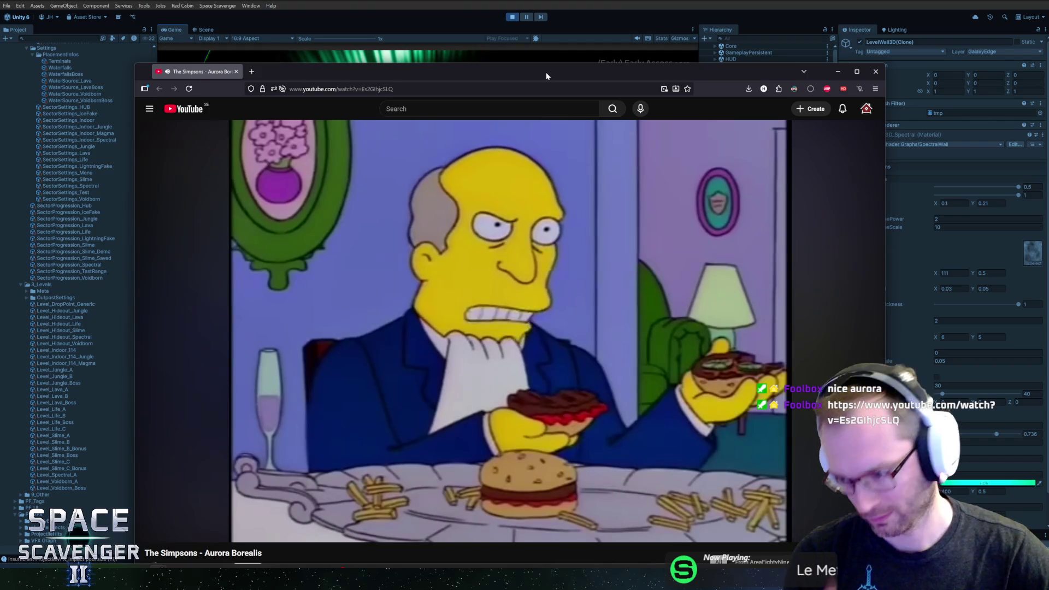
{"action": "mouse_move", "coordinate": [605, 191]}
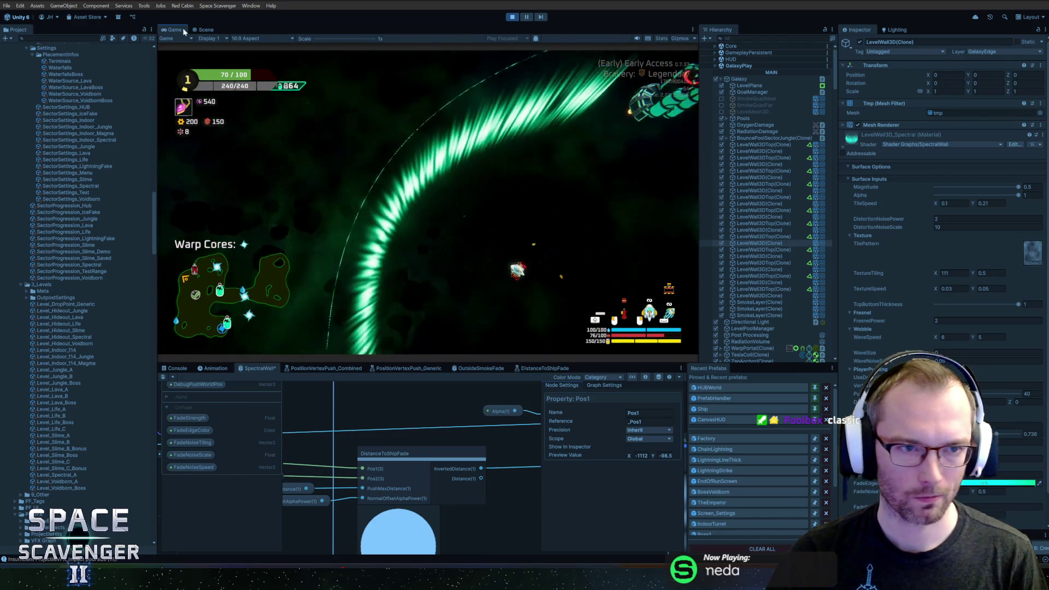
Glance at the Scene view, return to the Game view, and enlarge the shader graph panel
{"action": "left_click", "coordinate": [206, 30]}
{"action": "left_click", "coordinate": [176, 30]}
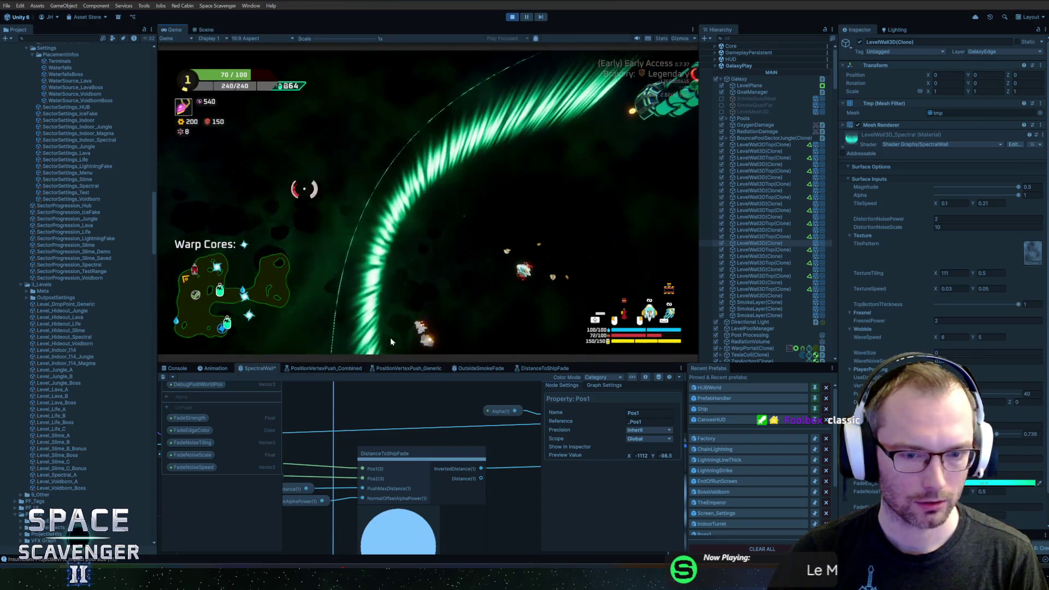
{"action": "left_click_drag", "start_coordinate": [431, 362], "coordinate": [439, 208]}
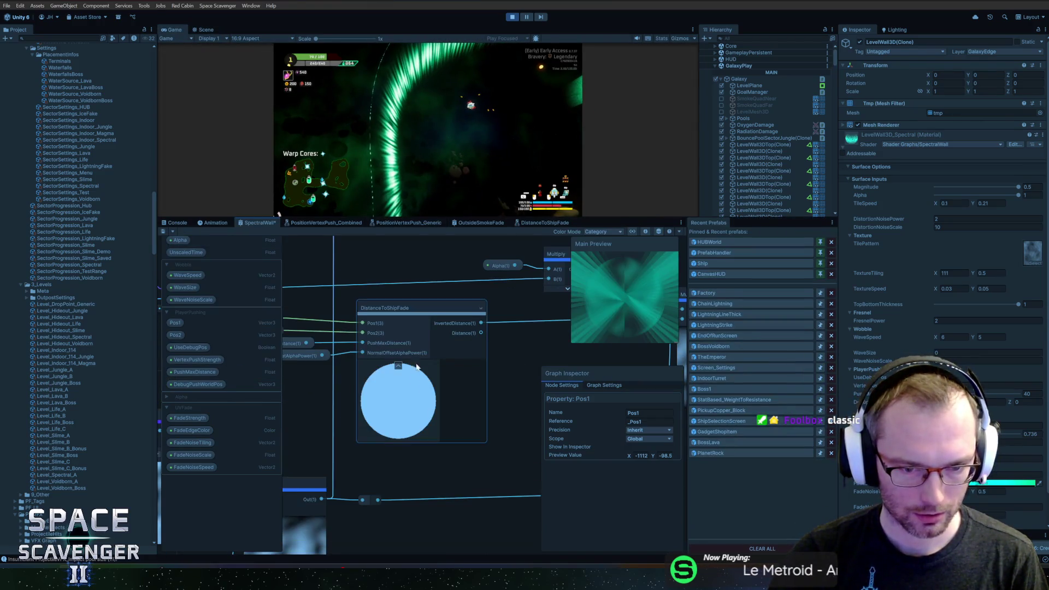
{"action": "scroll", "coordinate": [336, 409], "scroll_direction": "down", "scroll_amount": 3}
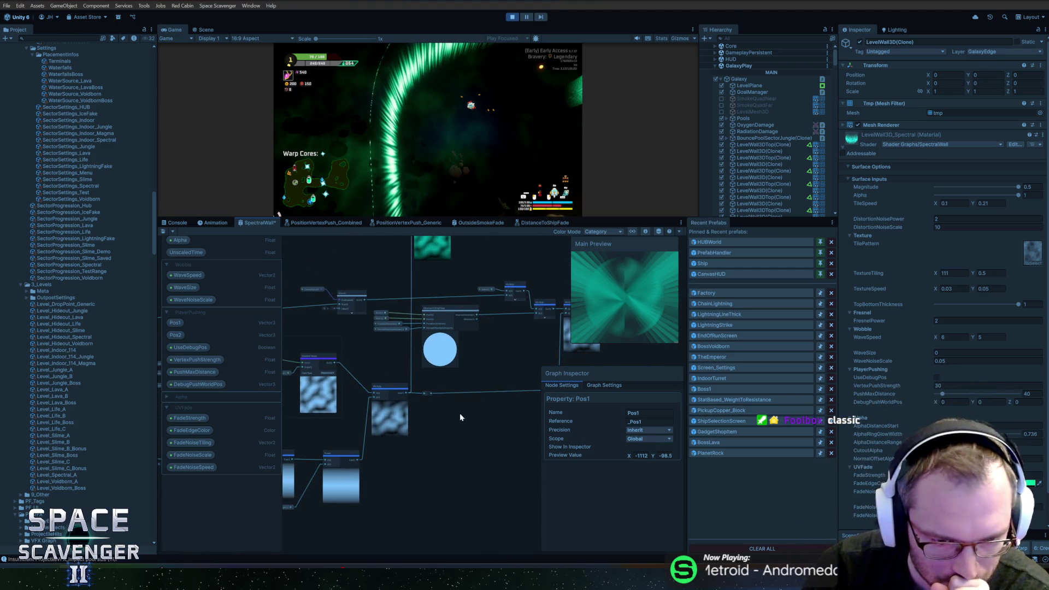
Pan and zoom the SpectralWall graph to the Fade Noise group and select it
{"action": "mouse_move", "coordinate": [391, 415]}
{"action": "left_mouse_down"}
{"action": "mouse_move", "coordinate": [427, 424]}
{"action": "mouse_move", "coordinate": [342, 447]}
{"action": "mouse_move", "coordinate": [430, 438]}
{"action": "left_mouse_up"}
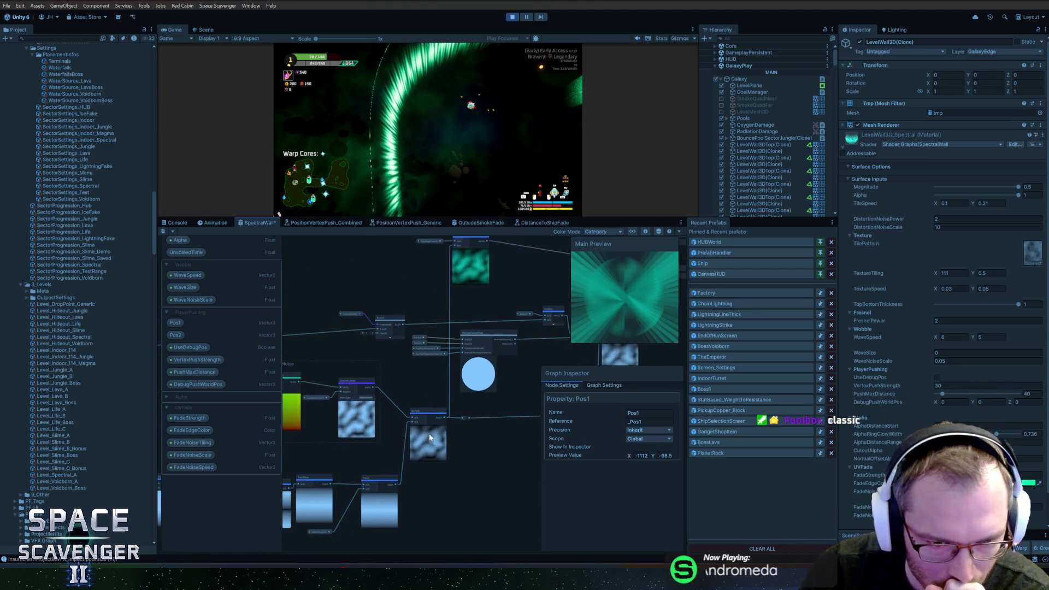
{"action": "left_click", "coordinate": [462, 280]}
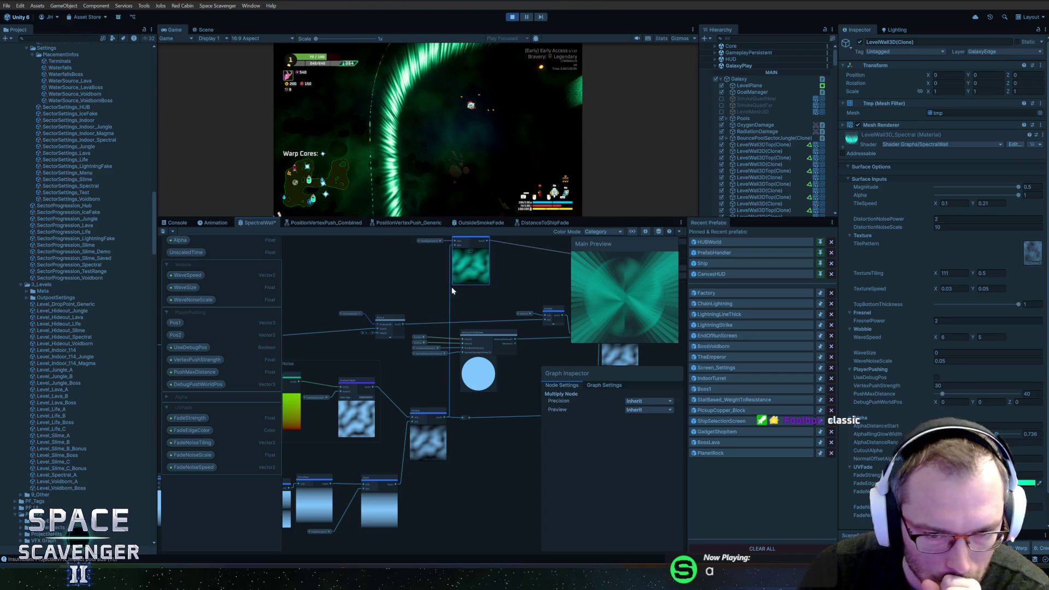
{"action": "left_click_drag", "start_coordinate": [372, 419], "coordinate": [466, 391]}
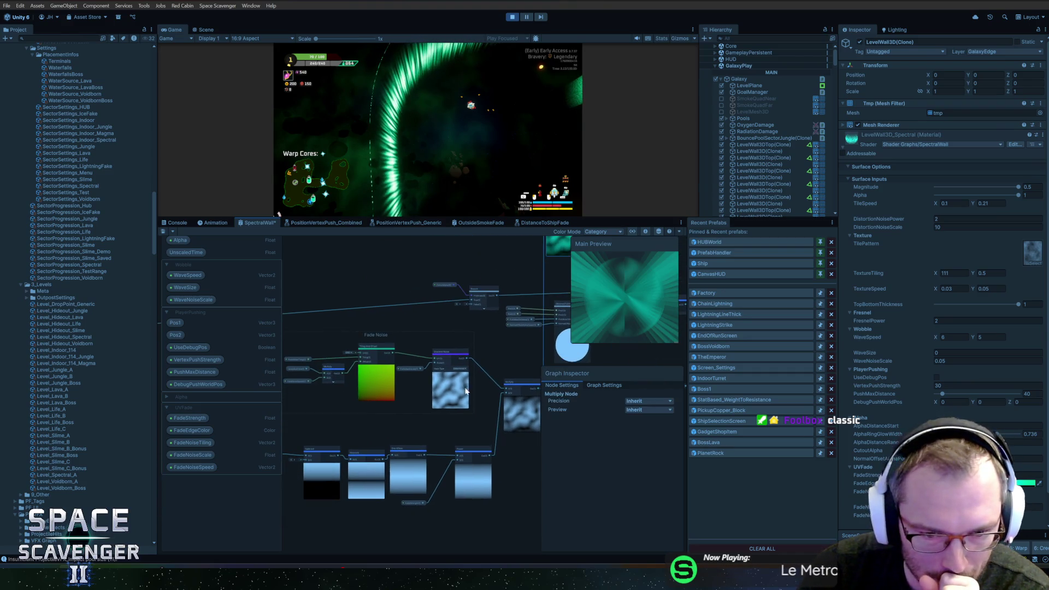
{"action": "scroll", "coordinate": [351, 422], "scroll_direction": "up", "scroll_amount": 1}
{"action": "left_click_drag", "start_coordinate": [351, 421], "coordinate": [411, 399]}
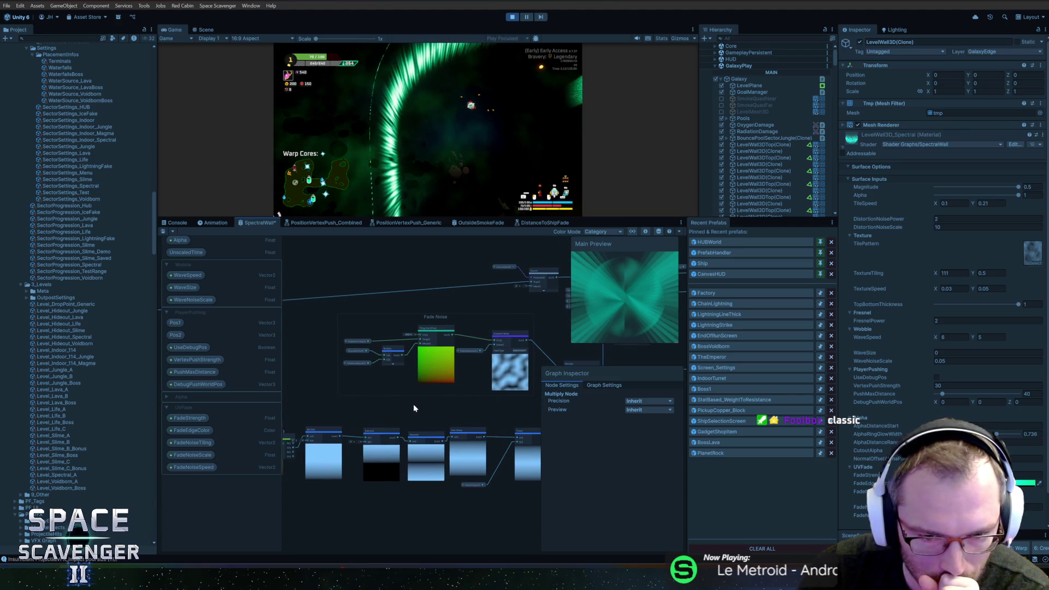
{"action": "left_click", "coordinate": [433, 302]}
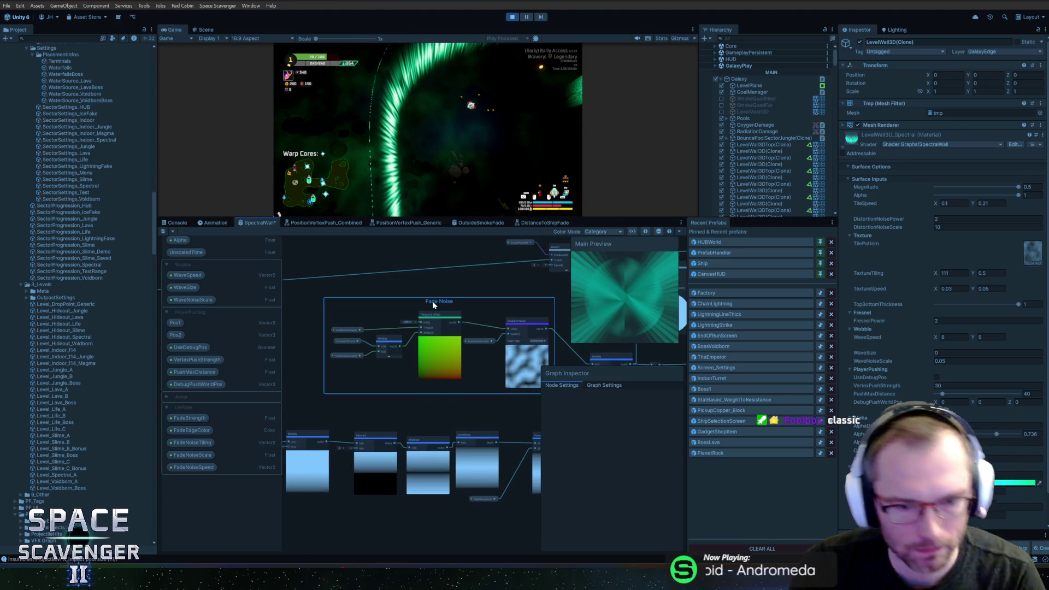
{"action": "left_click_drag", "start_coordinate": [458, 413], "coordinate": [339, 238]}
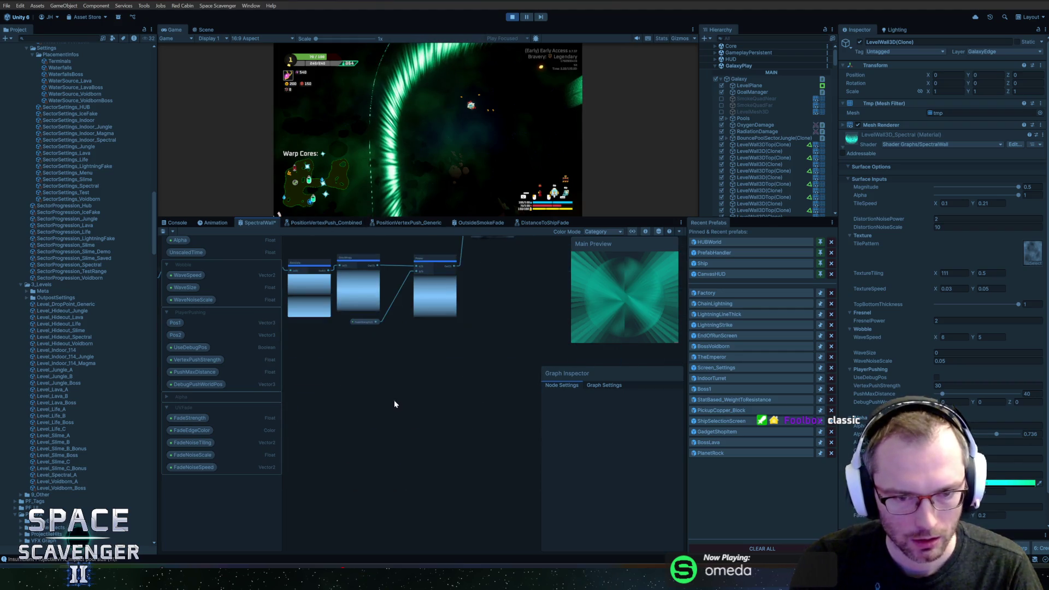
Box-select the Fade Noise nodes and nudge the FadeNoiseScale property node
{"action": "right_click", "coordinate": [395, 399]}
{"action": "left_click", "coordinate": [376, 385]}
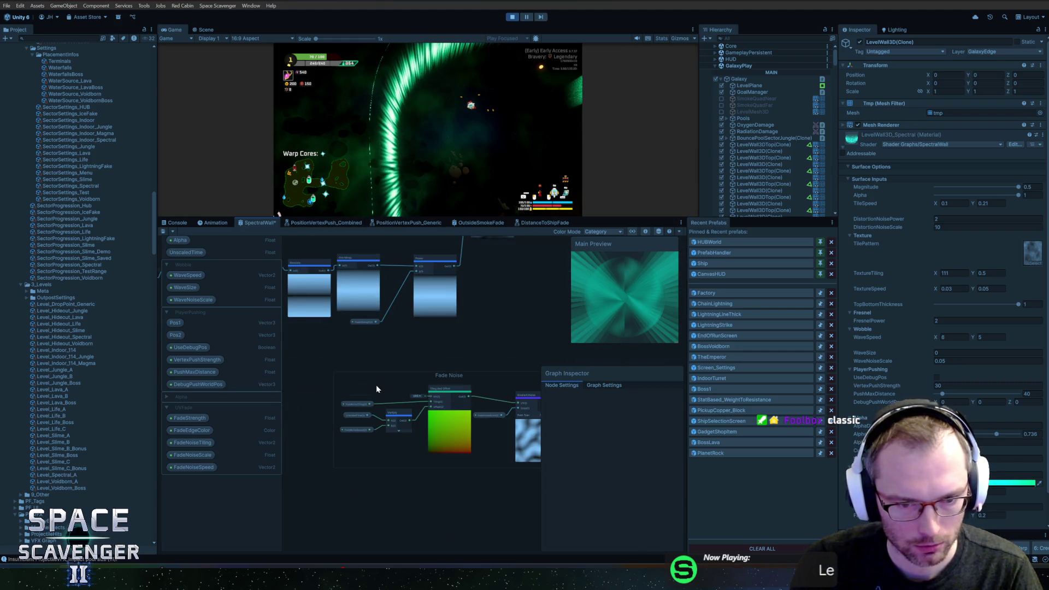
{"action": "left_click_drag", "start_coordinate": [453, 378], "coordinate": [337, 367]}
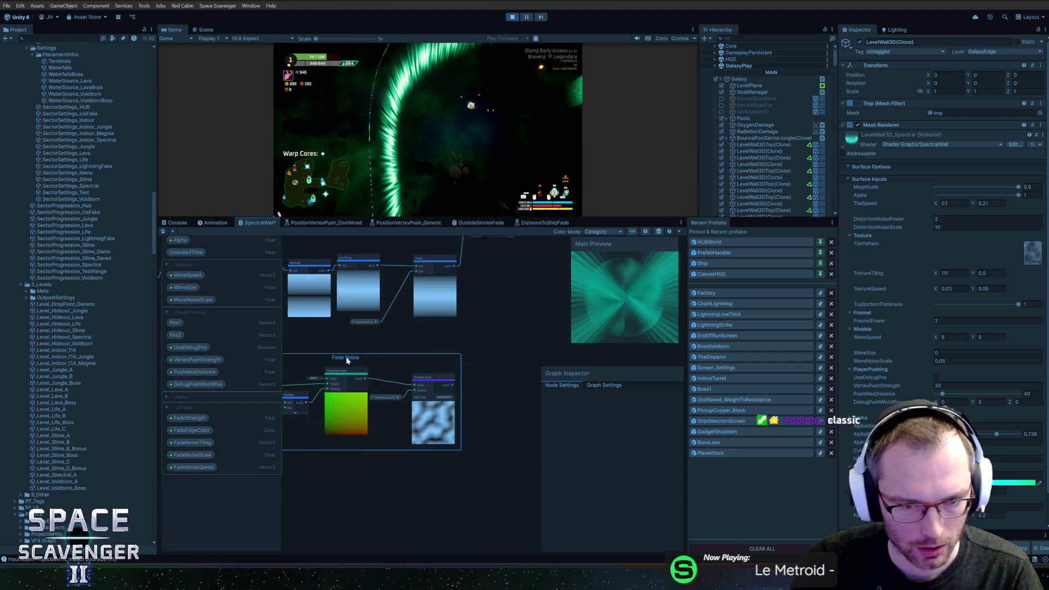
{"action": "scroll", "coordinate": [444, 418], "scroll_direction": "up", "scroll_amount": 3}
{"action": "left_click", "coordinate": [401, 468]}
{"action": "left_click_drag", "start_coordinate": [391, 483], "coordinate": [391, 484]}
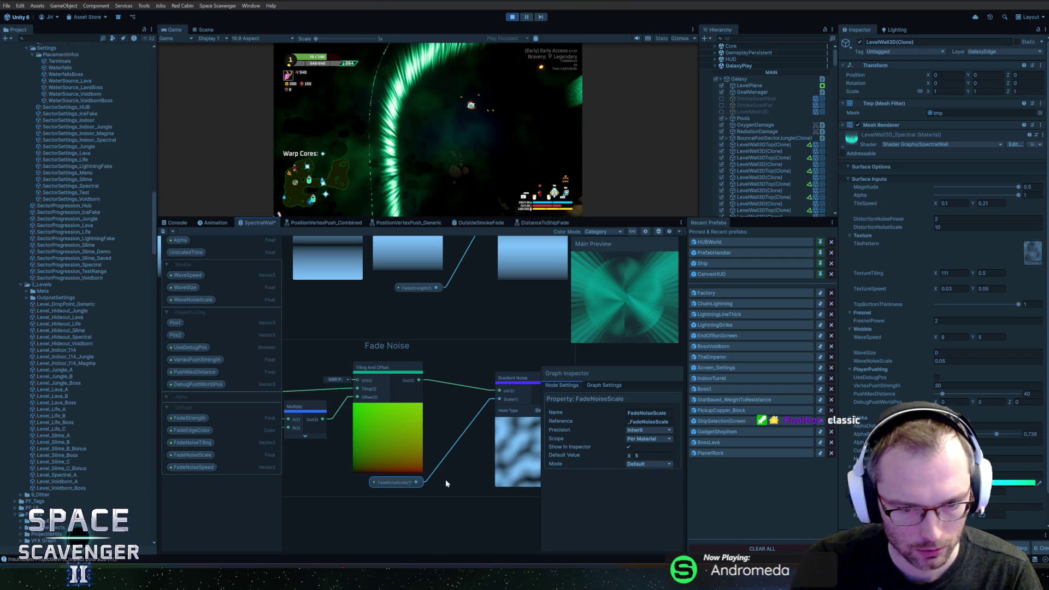
Add a Multiply node fed by FadeNoiseScale and shift both nodes left
{"action": "left_click_drag", "start_coordinate": [419, 484], "coordinate": [448, 481]}
{"action": "type", "text": "mult"}
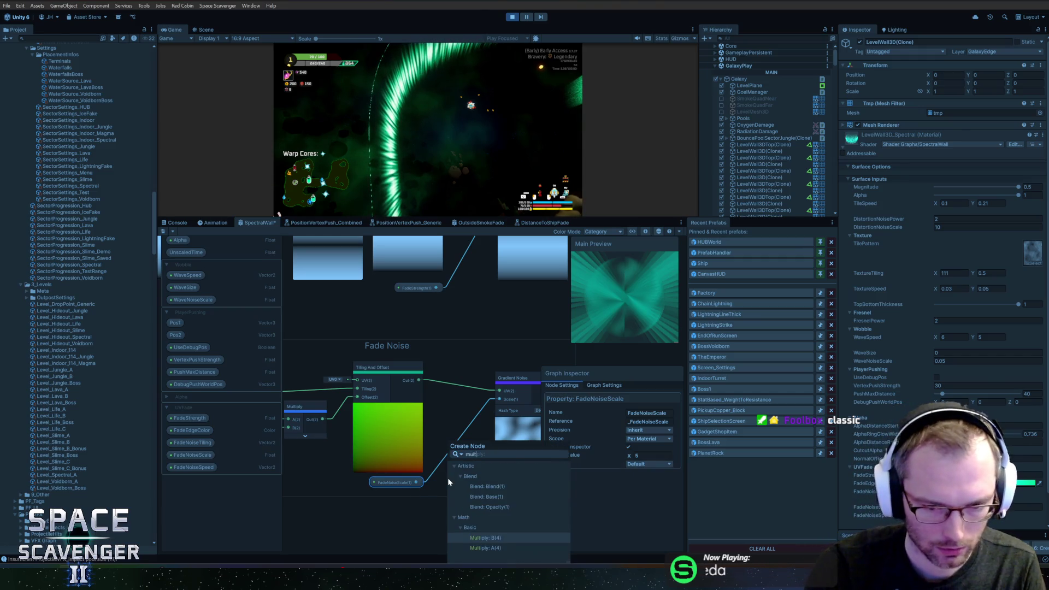
{"action": "key", "text": "Return"}
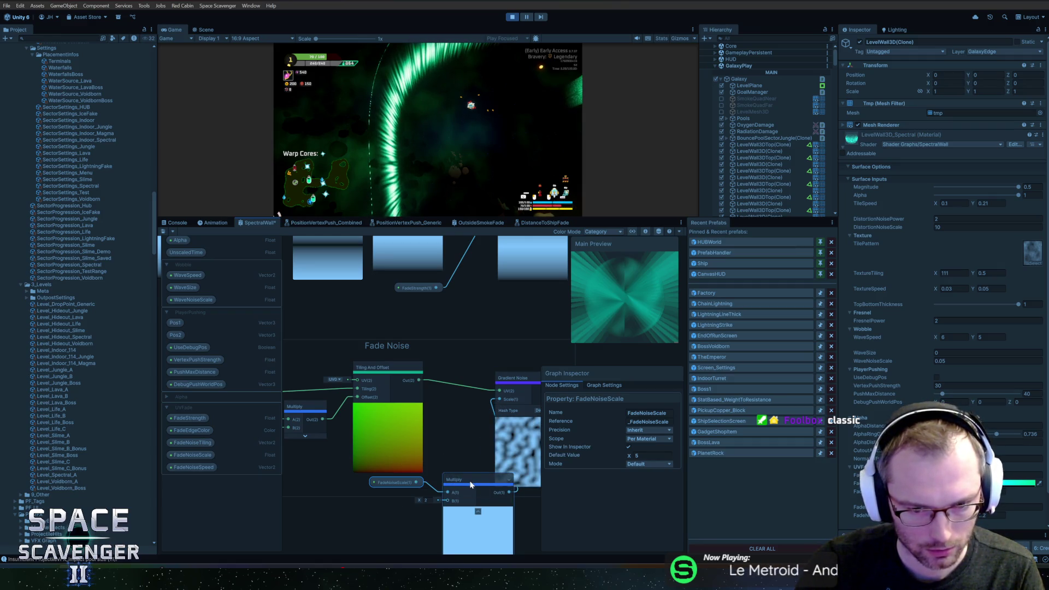
{"action": "left_click_drag", "start_coordinate": [401, 478], "coordinate": [357, 480]}
{"action": "left_click_drag", "start_coordinate": [455, 481], "coordinate": [417, 482]}
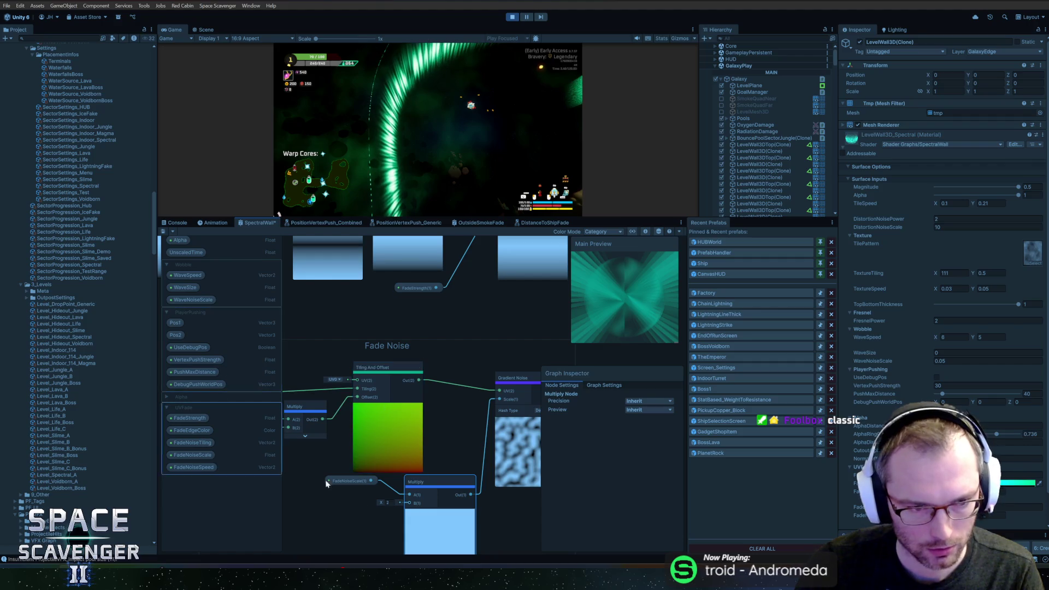
{"action": "scroll", "coordinate": [441, 504], "scroll_direction": "down", "scroll_amount": 3}
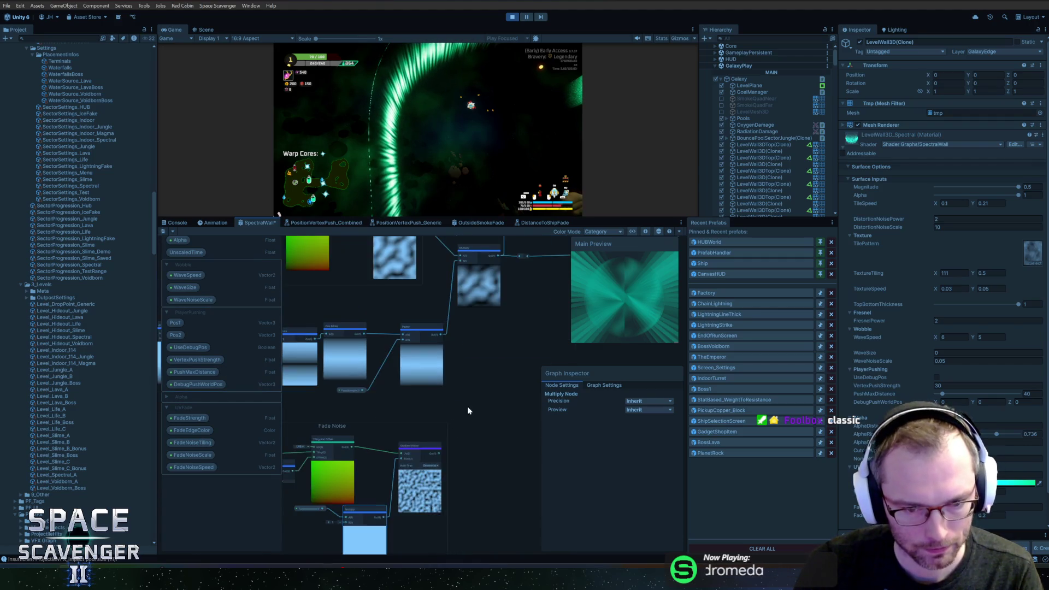
{"action": "scroll", "coordinate": [442, 503], "scroll_direction": "up", "scroll_amount": 2}
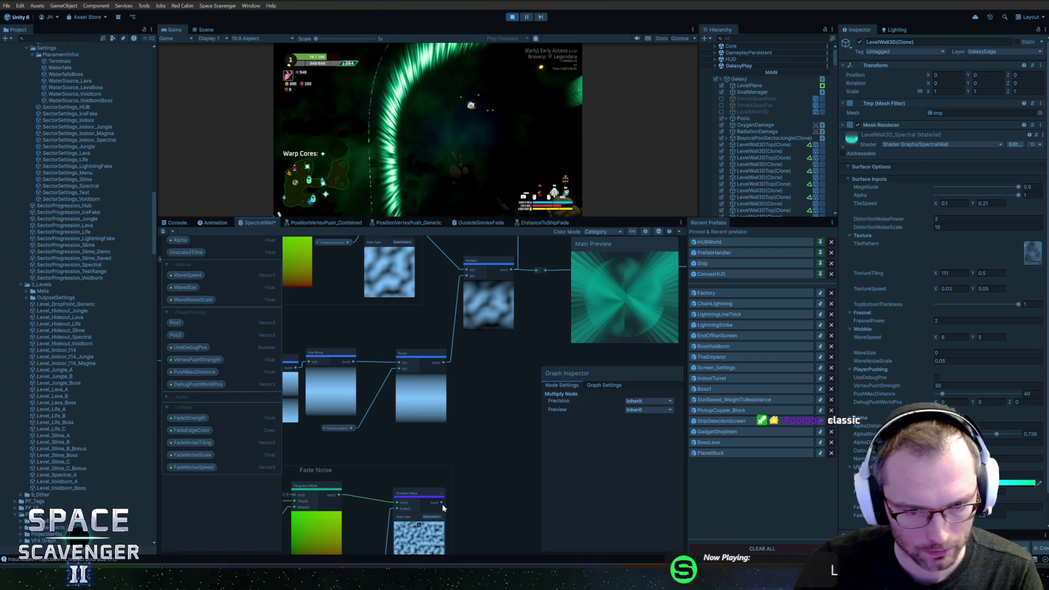
Add a Multiply after Gradient Noise, wire it into the upper Multiply's B input, and save
{"action": "left_click_drag", "start_coordinate": [443, 503], "coordinate": [477, 440]}
{"action": "type", "text": "mult"}
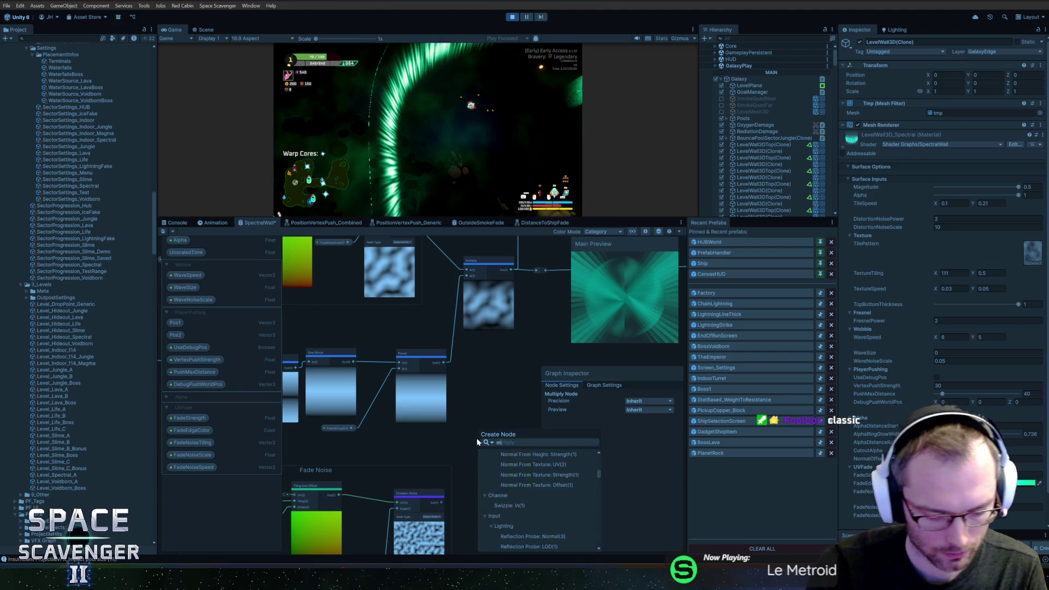
{"action": "key", "text": "Return"}
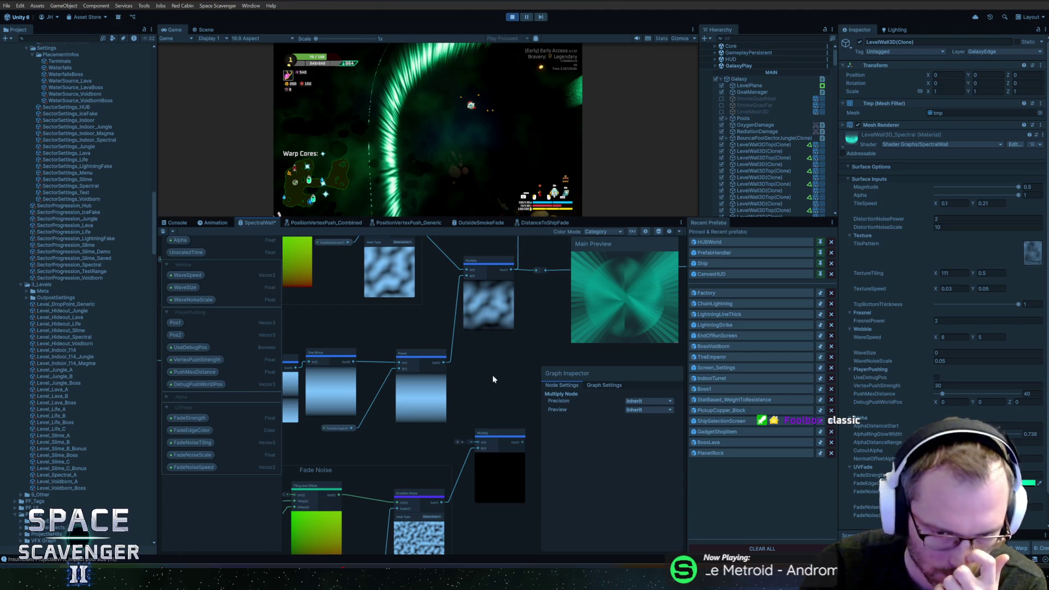
{"action": "mouse_move", "coordinate": [526, 441]}
{"action": "left_mouse_down"}
{"action": "mouse_move", "coordinate": [464, 246]}
{"action": "mouse_move", "coordinate": [462, 326]}
{"action": "left_mouse_up"}
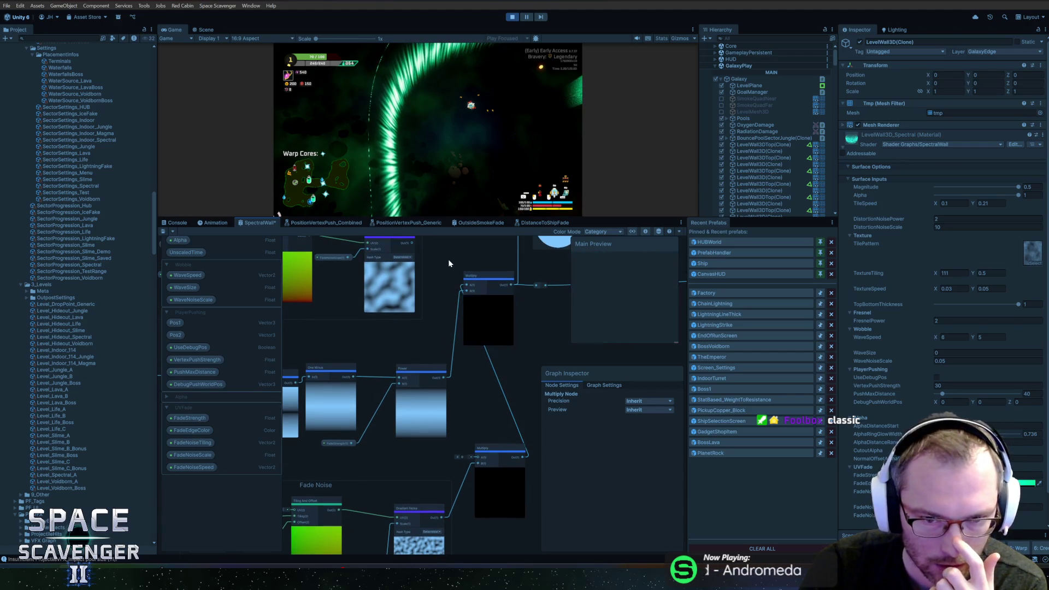
{"action": "mouse_move", "coordinate": [408, 278]}
{"action": "left_mouse_down"}
{"action": "mouse_move", "coordinate": [448, 370]}
{"action": "mouse_move", "coordinate": [472, 492]}
{"action": "left_mouse_up"}
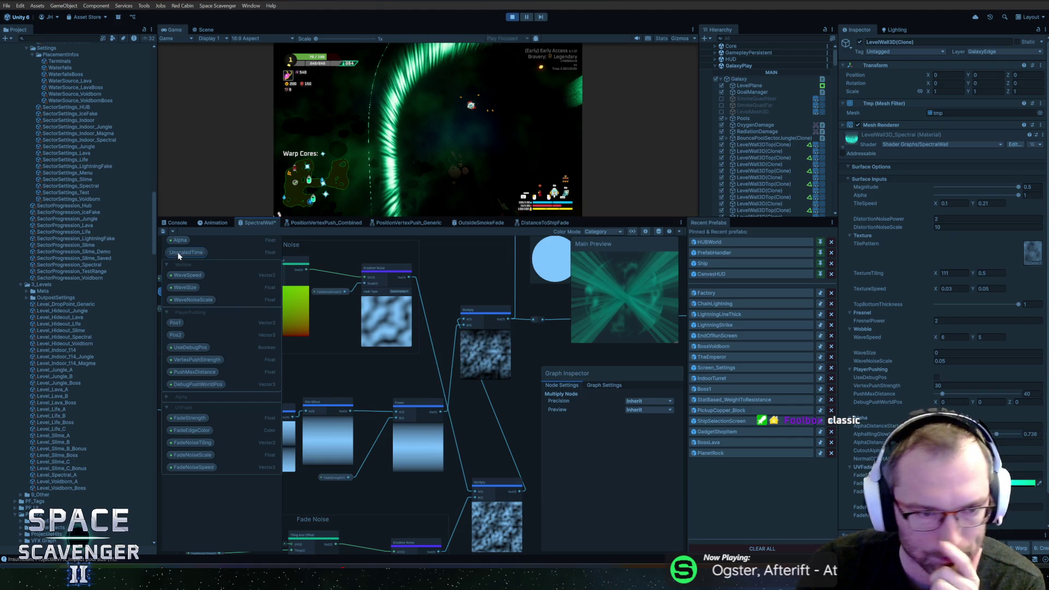
{"action": "left_click", "coordinate": [164, 231]}
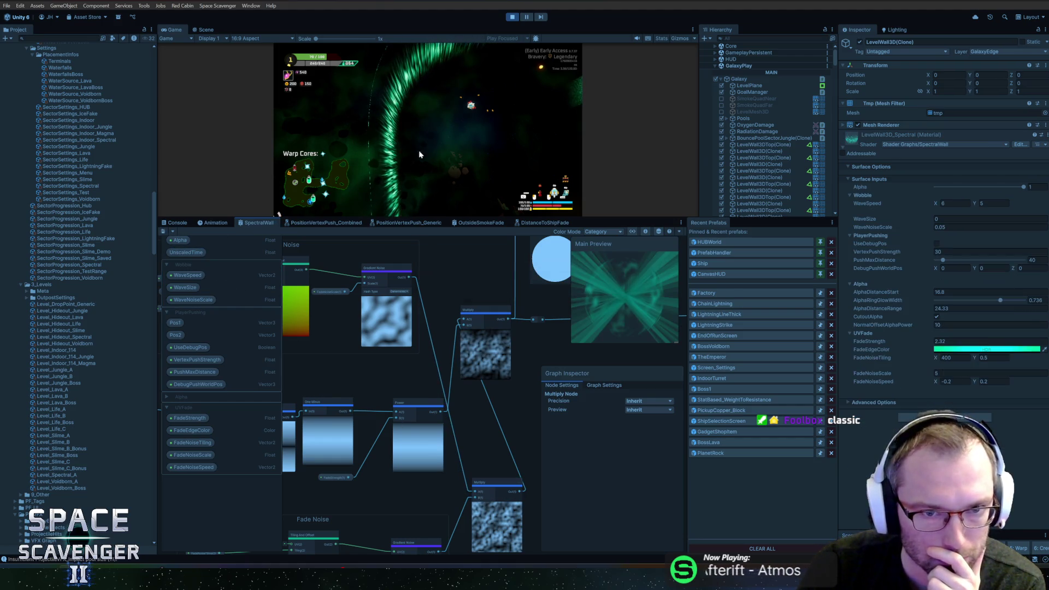
Enable the in-game free camera with the 'debug freecam' console command
{"action": "left_click", "coordinate": [444, 96]}
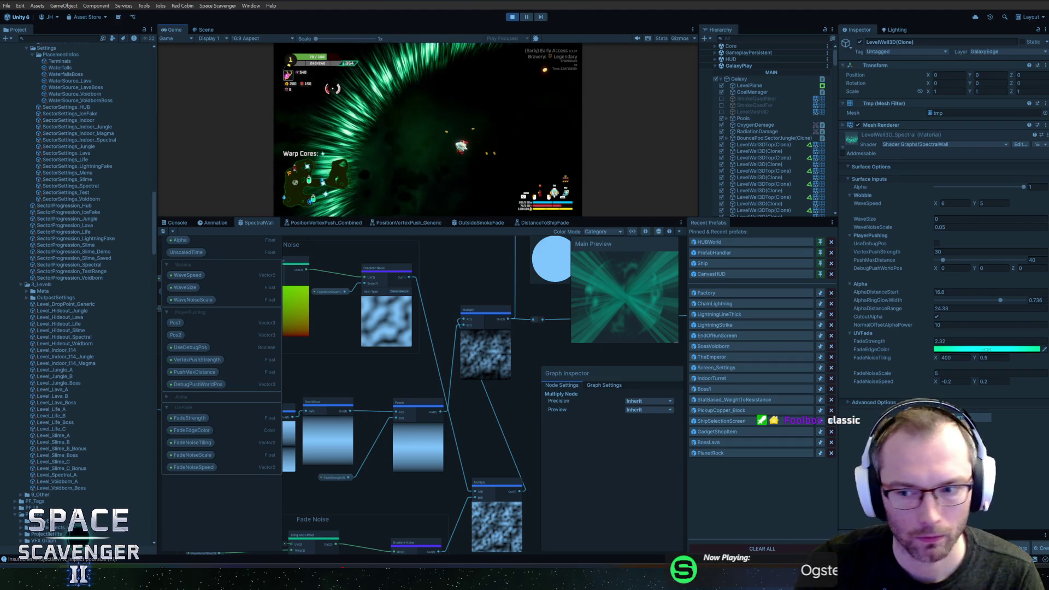
{"action": "key", "text": "grave"}
{"action": "type", "text": "debug fr"}
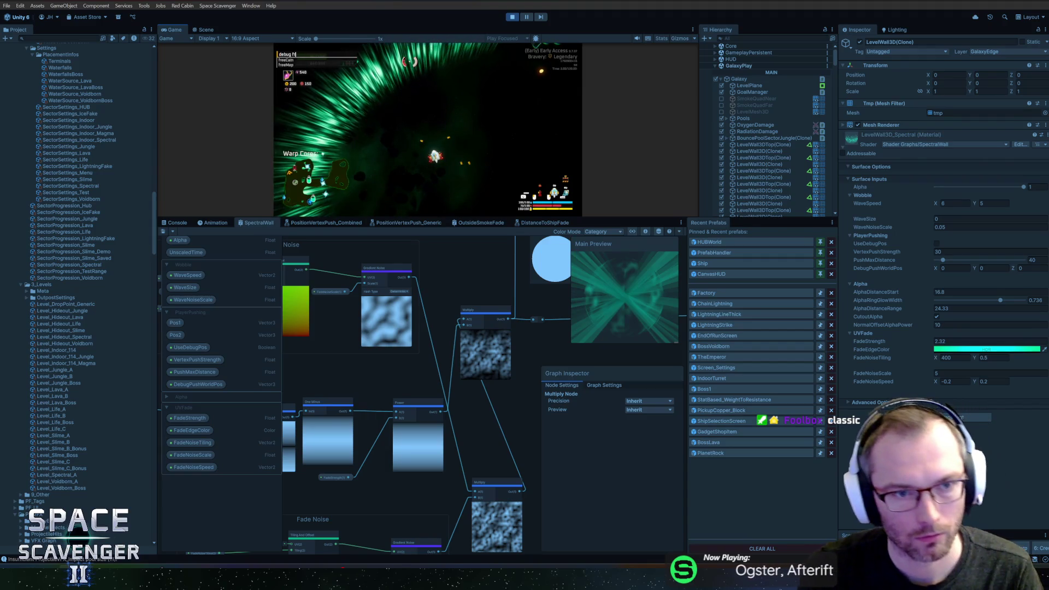
{"action": "type", "text": "eecam 1"}
{"action": "key", "text": "Return"}
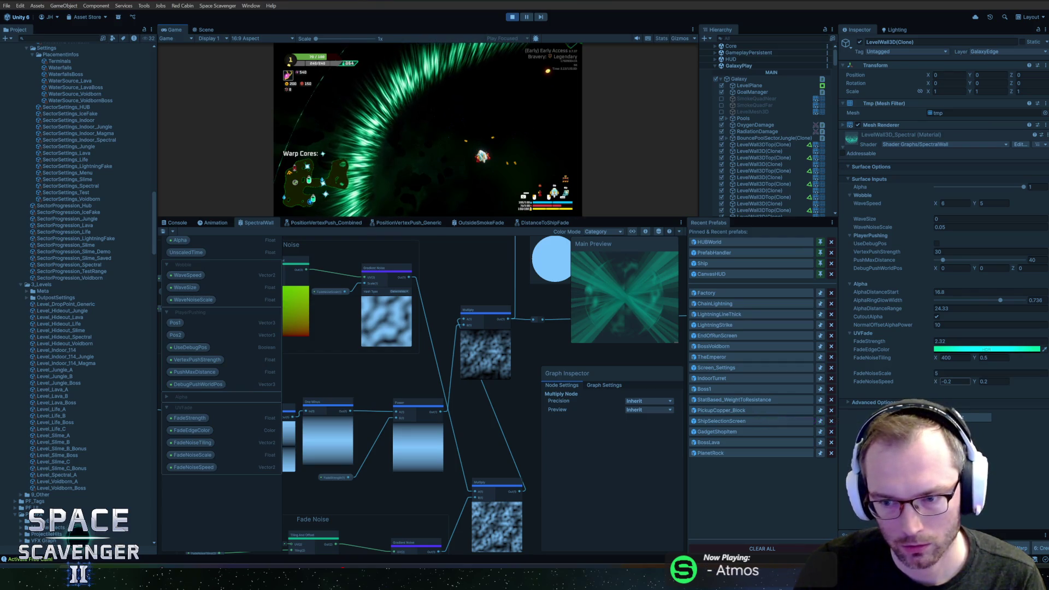
Set the SpectralWall material's FadeNoiseScale to 2
{"action": "key", "text": "shift+Tab"}
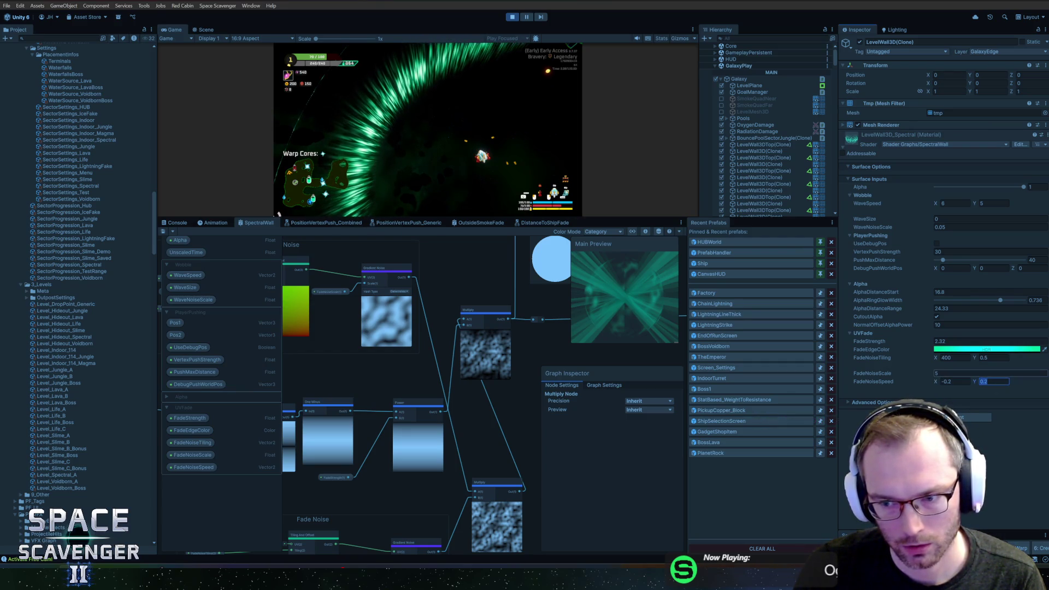
{"action": "type", "text": "2"}
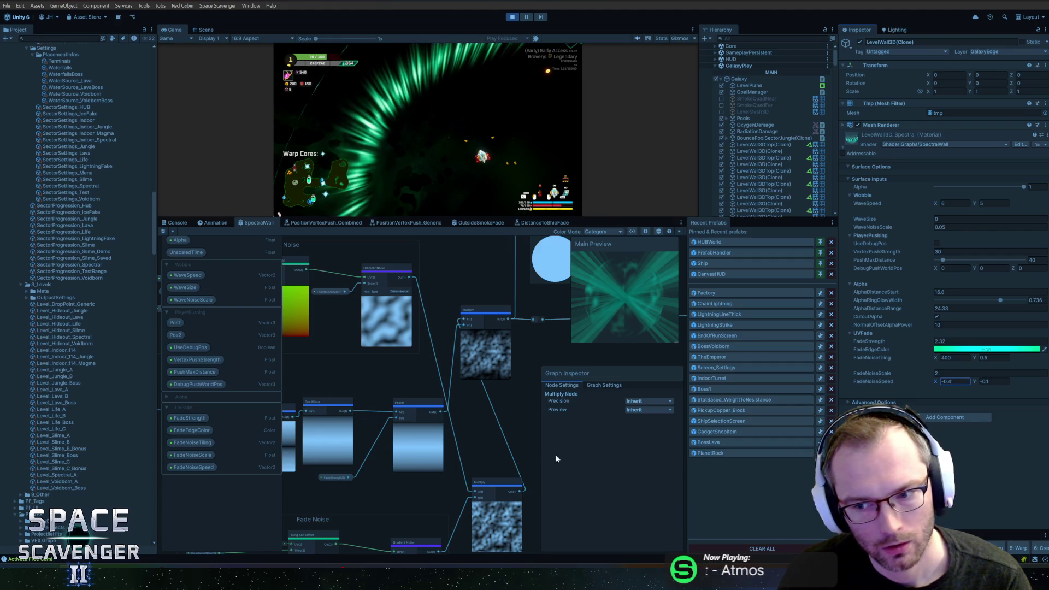
{"action": "scroll", "coordinate": [420, 487], "scroll_direction": "down", "scroll_amount": 10}
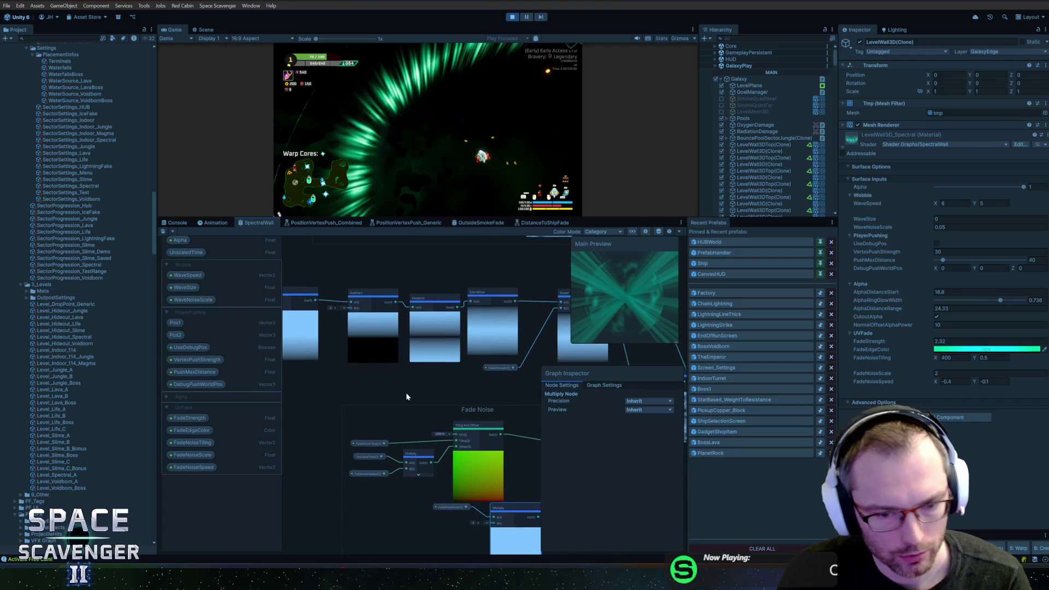
Add a new Blackboard category named Fade2
{"action": "left_click", "coordinate": [222, 411]}
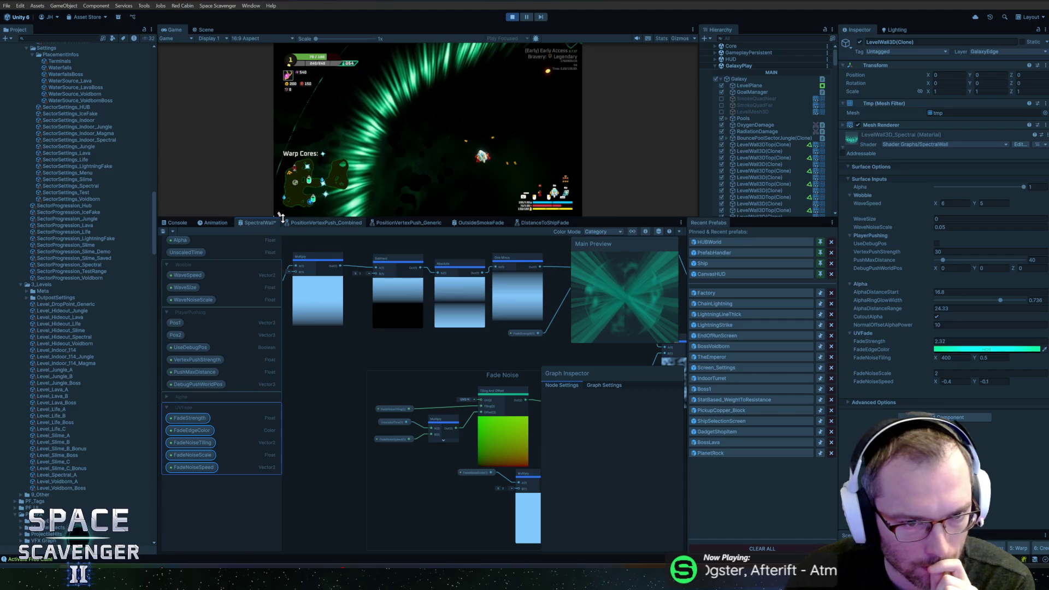
{"action": "left_click_drag", "start_coordinate": [281, 217], "coordinate": [285, 195]}
{"action": "left_click", "coordinate": [274, 224]}
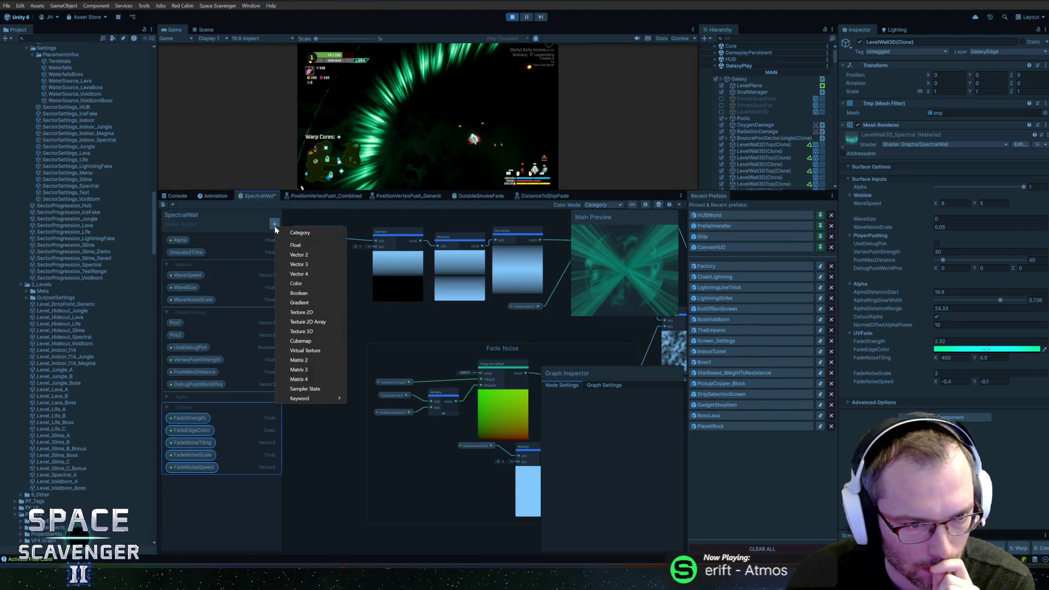
{"action": "left_click", "coordinate": [303, 232]}
{"action": "double_click", "coordinate": [190, 481]}
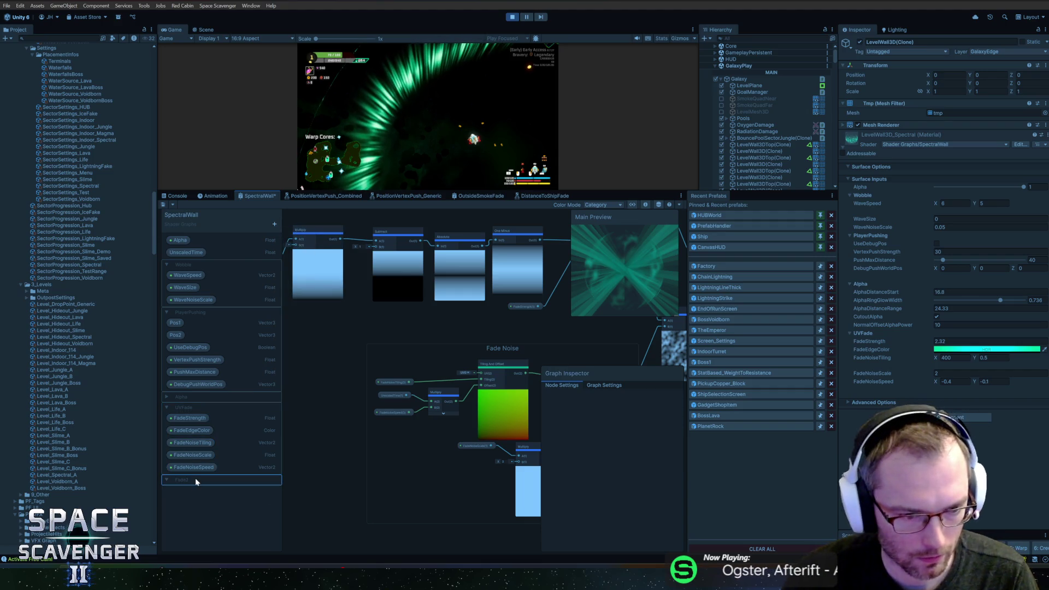
Add a Vector2 property named Fade2NoiseTiling
{"action": "left_click", "coordinate": [275, 224]}
{"action": "left_click", "coordinate": [307, 251]}
{"action": "type", "text": "Fade2NoiseScale"}
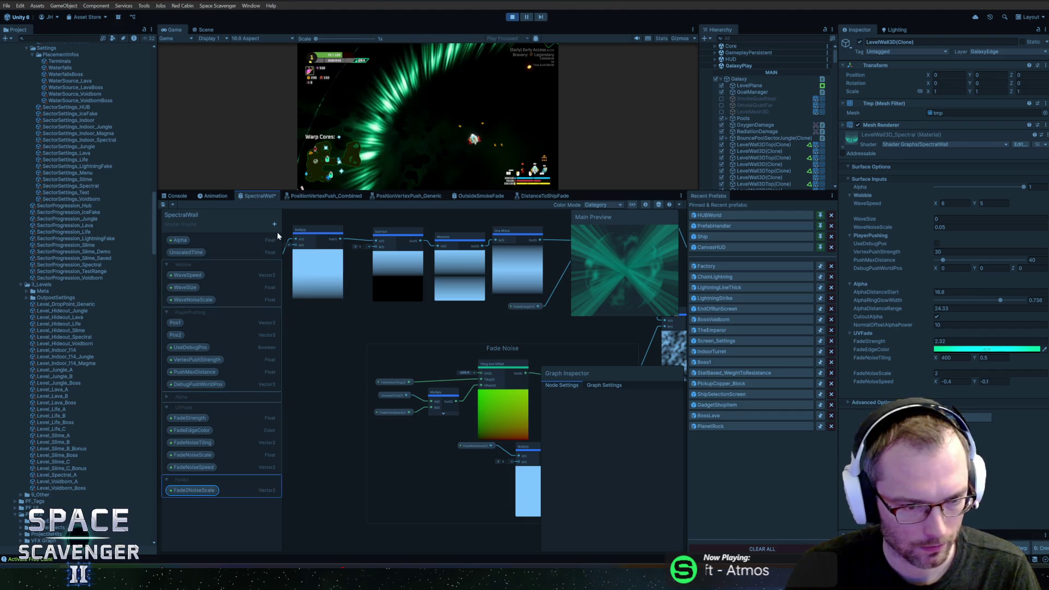
{"action": "left_click", "coordinate": [207, 491]}
{"action": "type", "text": "Fade2NoiseTiling"}
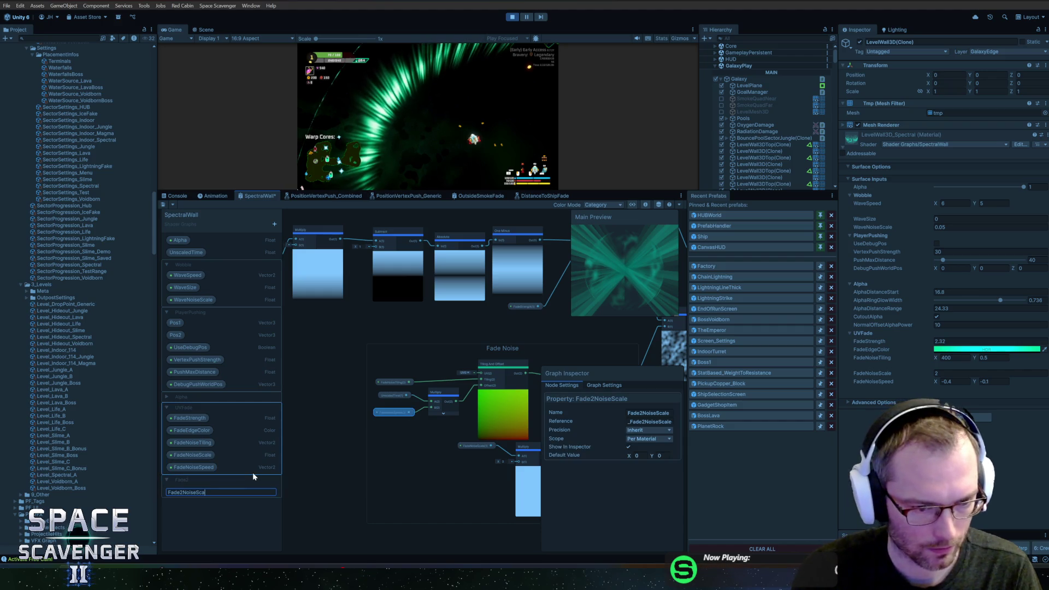
{"action": "key", "text": "Return"}
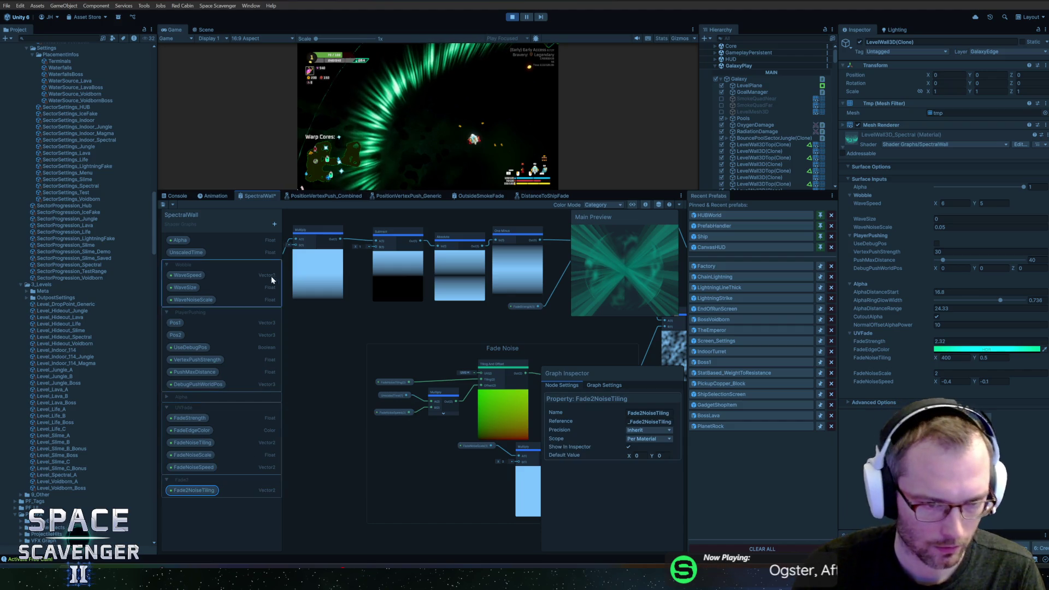
Add Float Fade2NoiseScale and Vector2 Fade2NoiseSpeed properties into the Fade2 category
{"action": "left_click", "coordinate": [274, 225]}
{"action": "left_click", "coordinate": [301, 243]}
{"action": "type", "text": "Fade2NoiseScale"}
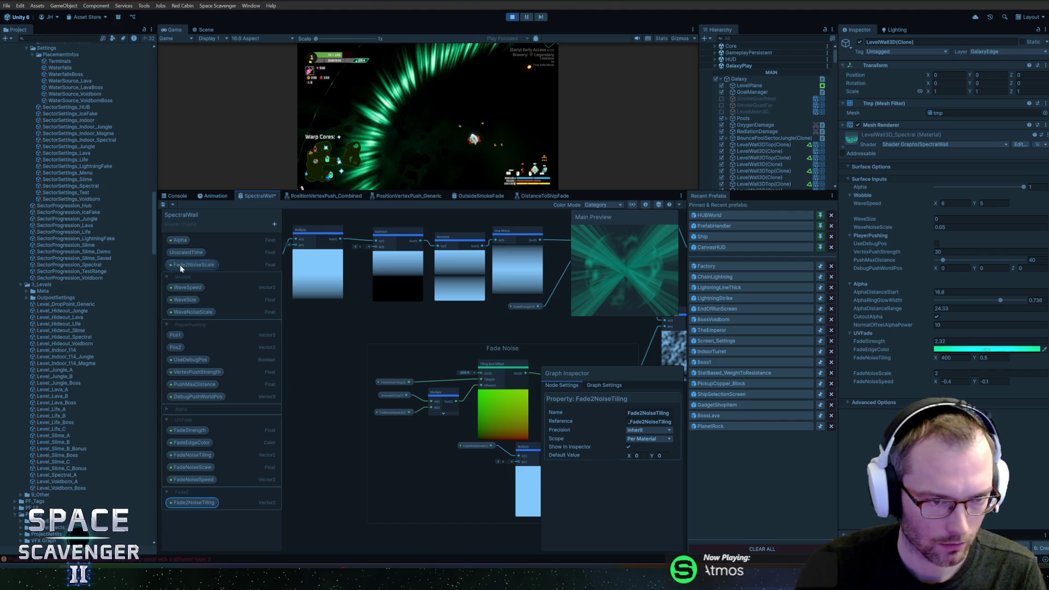
{"action": "left_click_drag", "start_coordinate": [181, 266], "coordinate": [192, 509]}
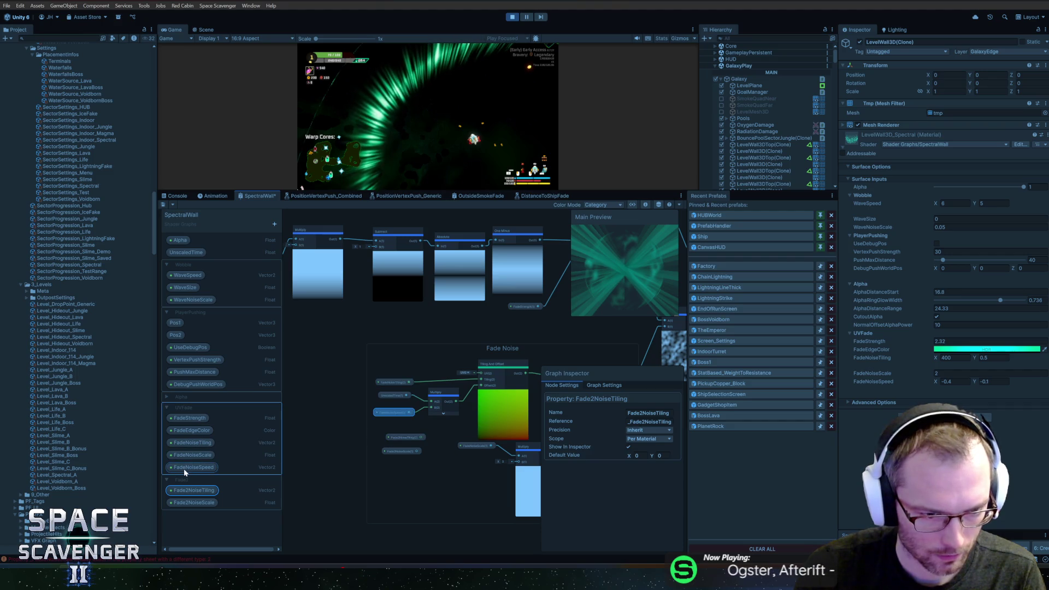
{"action": "left_click", "coordinate": [274, 224]}
{"action": "left_click", "coordinate": [297, 249]}
{"action": "type", "text": "Fade2NoiseSpeed"}
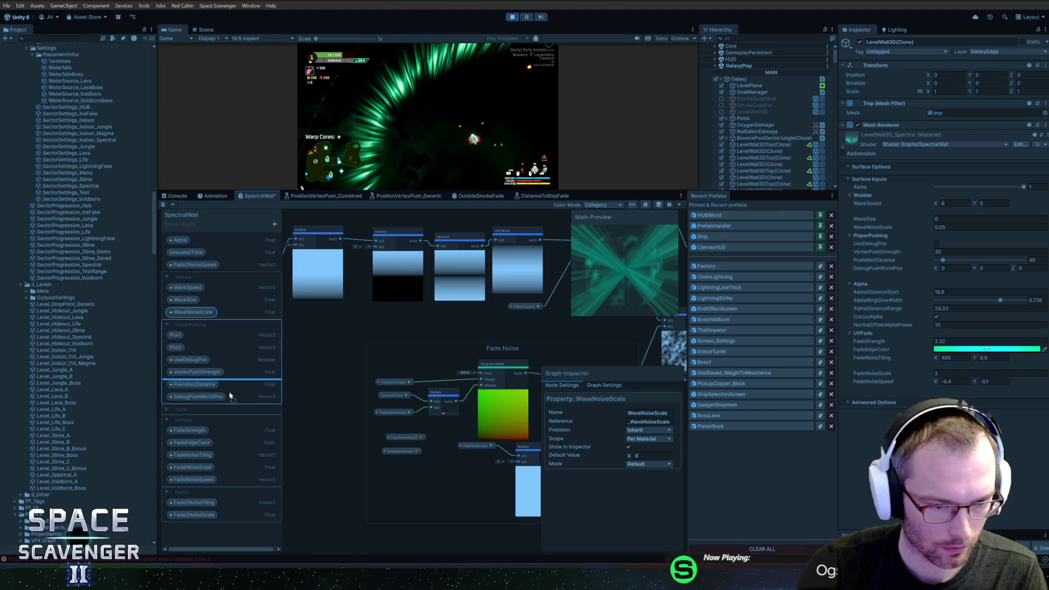
{"action": "left_click_drag", "start_coordinate": [255, 395], "coordinate": [205, 518]}
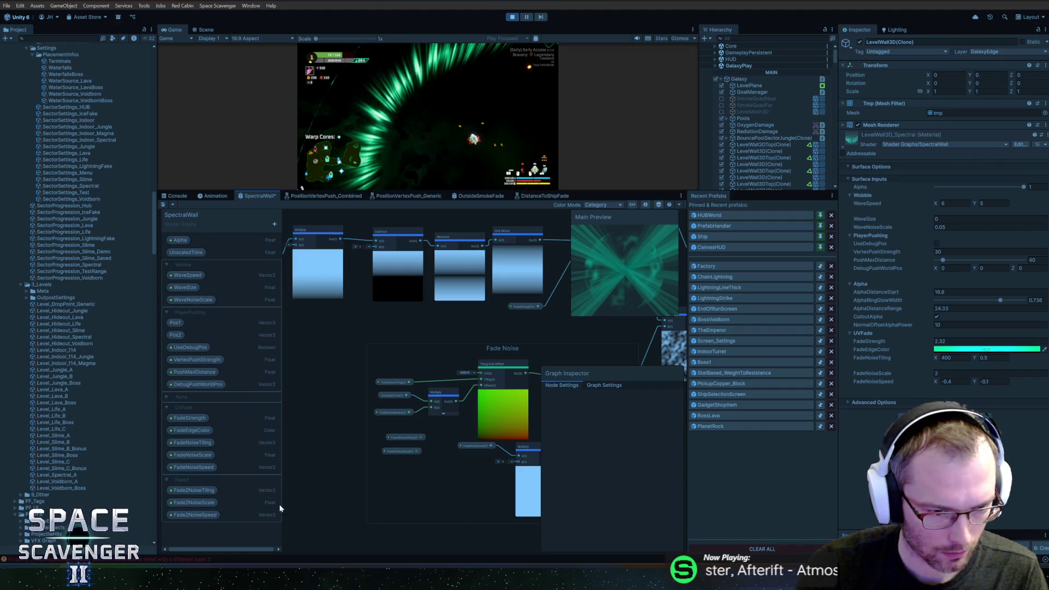
Wire Fade2NoiseSpeed into Multiply B and Fade2NoiseTiling into Tiling And Offset, deleting old FadeNoiseTiling
{"action": "left_click", "coordinate": [198, 491]}
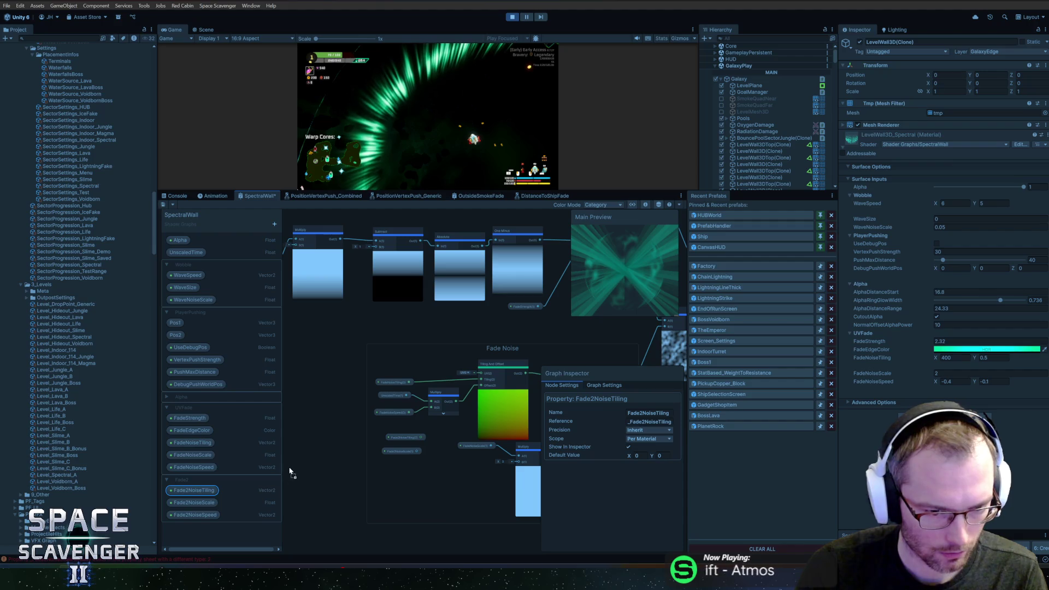
{"action": "left_click_drag", "start_coordinate": [291, 473], "coordinate": [293, 471]}
{"action": "left_click_drag", "start_coordinate": [194, 514], "coordinate": [330, 496]}
{"action": "scroll", "coordinate": [385, 475], "scroll_direction": "up", "scroll_amount": 3}
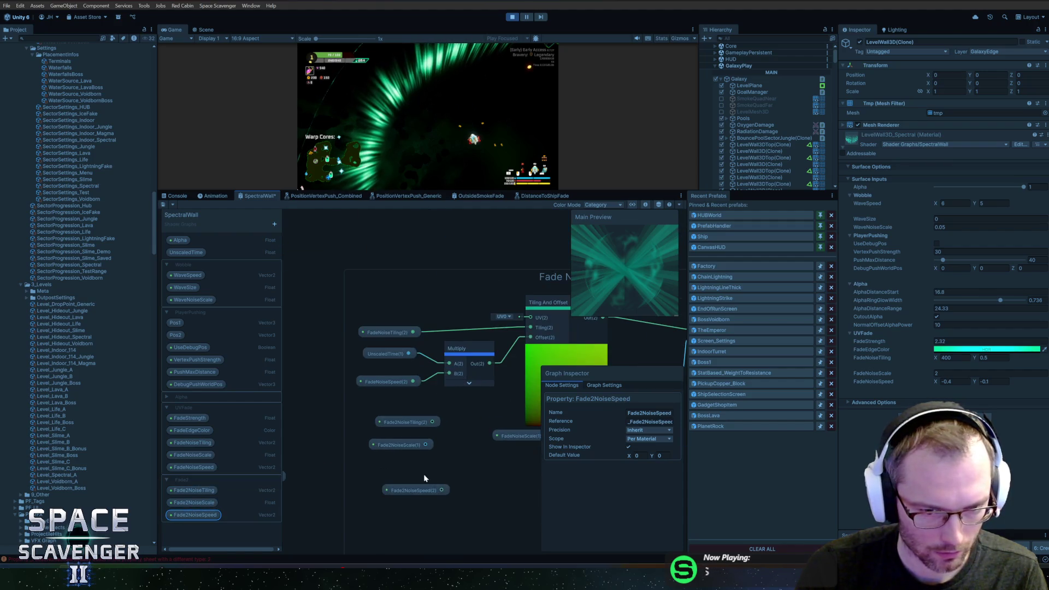
{"action": "left_click_drag", "start_coordinate": [443, 490], "coordinate": [448, 375]}
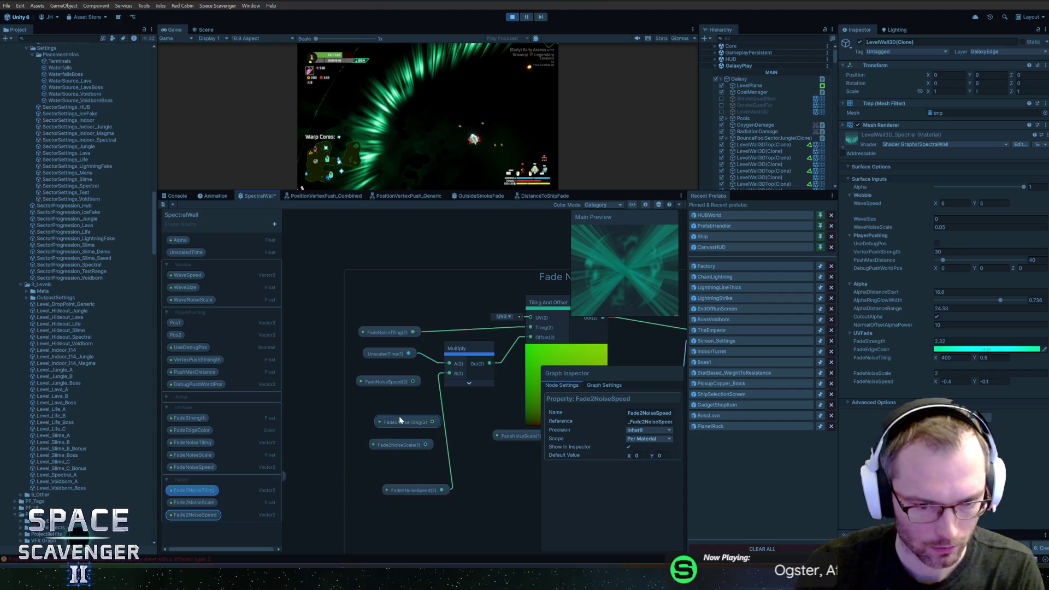
{"action": "mouse_move", "coordinate": [390, 423]}
{"action": "left_mouse_down"}
{"action": "mouse_move", "coordinate": [377, 421]}
{"action": "mouse_move", "coordinate": [502, 330]}
{"action": "mouse_move", "coordinate": [530, 327]}
{"action": "left_mouse_up"}
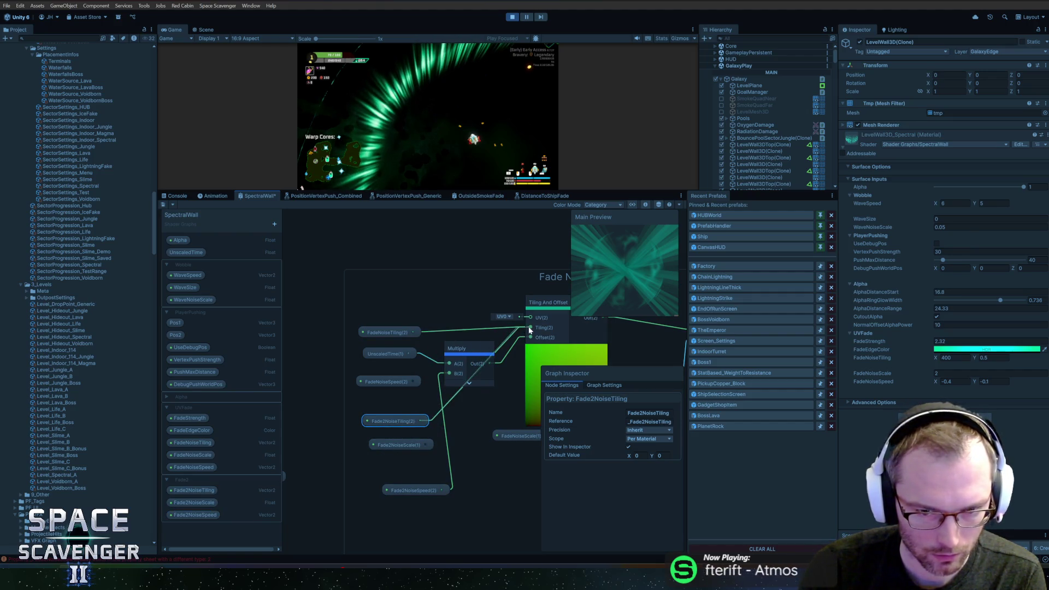
{"action": "mouse_move", "coordinate": [386, 421]}
{"action": "left_mouse_down"}
{"action": "mouse_move", "coordinate": [409, 294]}
{"action": "mouse_move", "coordinate": [395, 312]}
{"action": "left_mouse_up"}
{"action": "left_click", "coordinate": [388, 332]}
{"action": "key", "text": "Delete"}
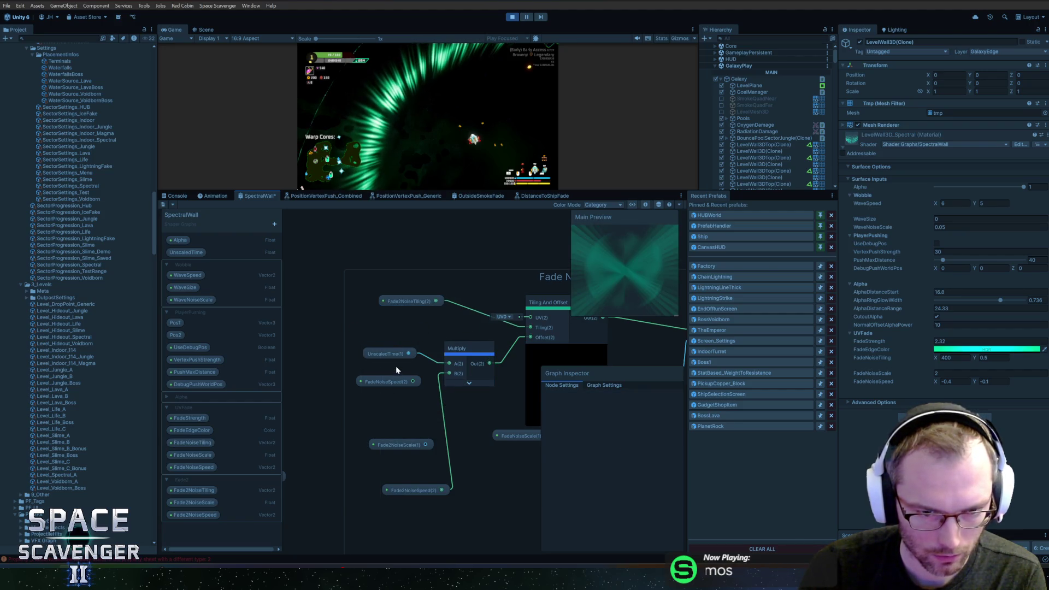
Wire Fade2NoiseScale into the lower Multiply and delete the old FadeNoiseScale node
{"action": "left_click", "coordinate": [397, 384]}
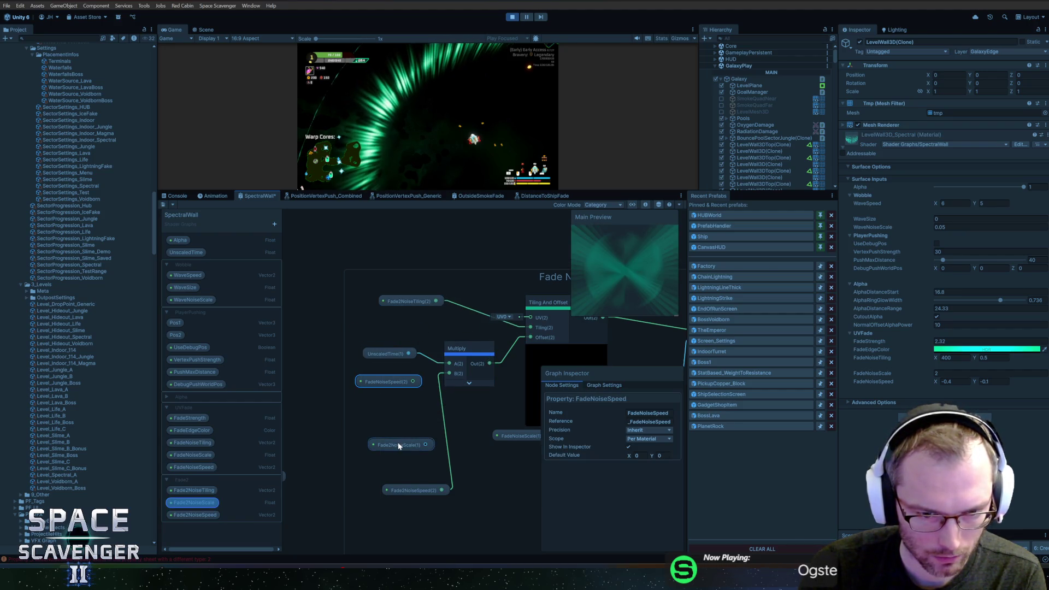
{"action": "left_click_drag", "start_coordinate": [414, 490], "coordinate": [398, 396]}
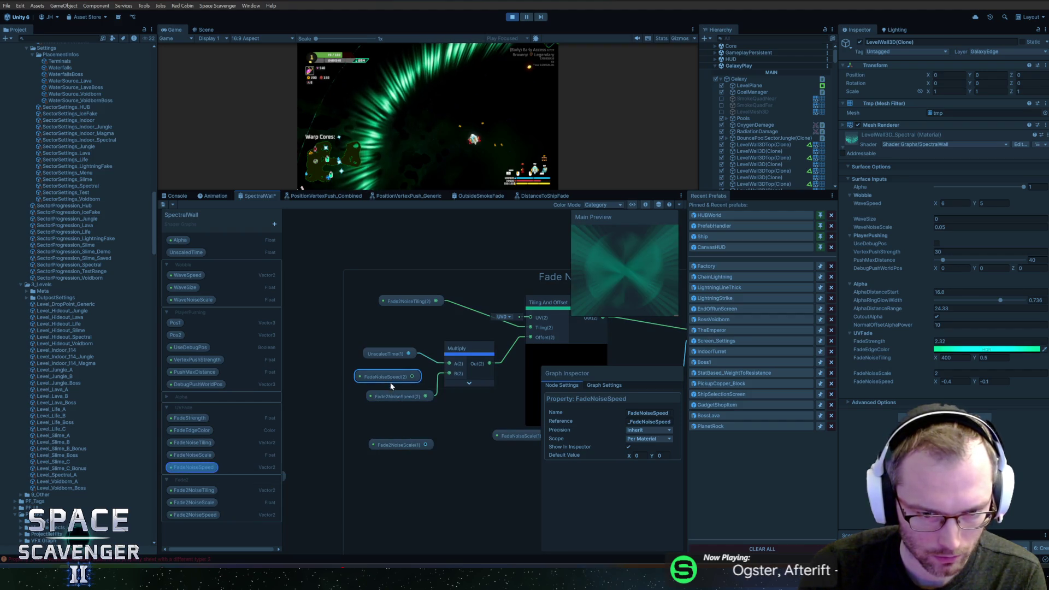
{"action": "left_click_drag", "start_coordinate": [406, 445], "coordinate": [446, 443]}
{"action": "left_click_drag", "start_coordinate": [522, 472], "coordinate": [367, 448]}
{"action": "mouse_move", "coordinate": [300, 419]}
{"action": "left_mouse_down"}
{"action": "mouse_move", "coordinate": [328, 434]}
{"action": "mouse_move", "coordinate": [445, 430]}
{"action": "left_mouse_up"}
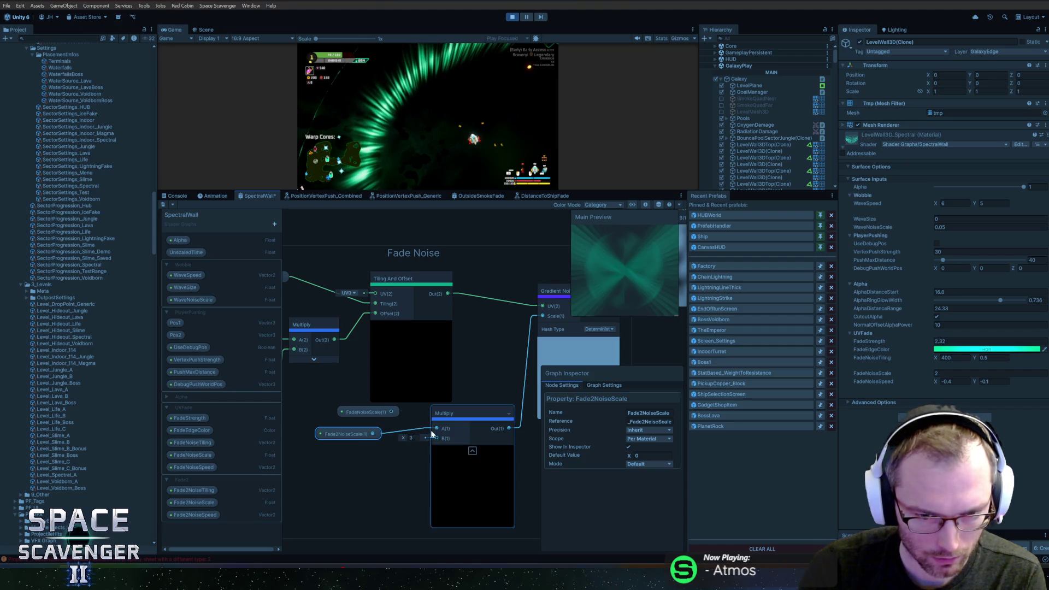
{"action": "left_click", "coordinate": [365, 412]}
{"action": "key", "text": "Delete"}
Set the Fade2 property defaults, giving Fade2NoiseScale a default of 2
{"action": "left_click", "coordinate": [203, 490]}
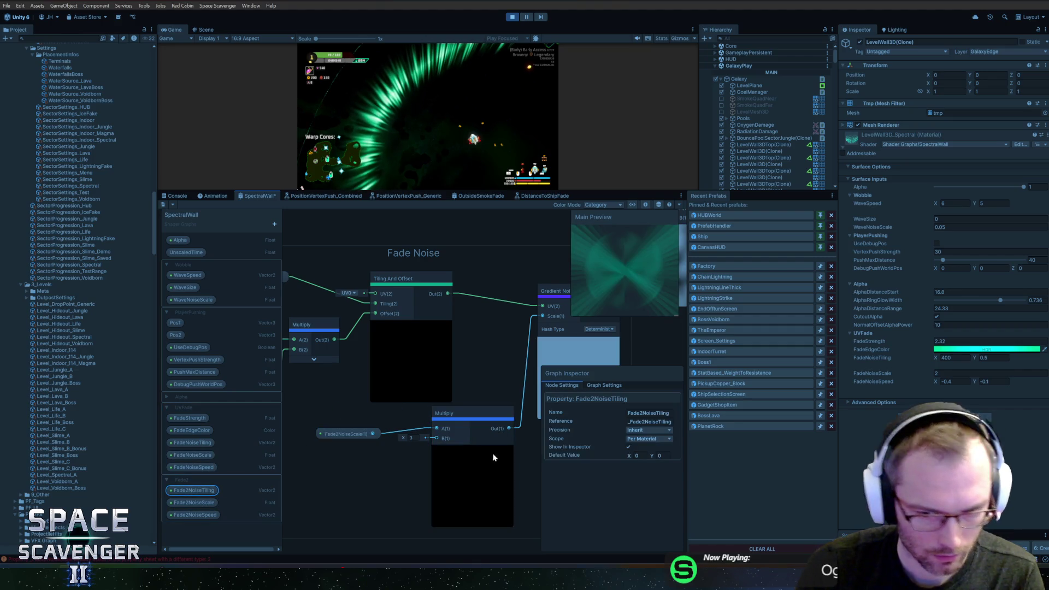
{"action": "left_click", "coordinate": [661, 455]}
{"action": "type", "text": "1"}
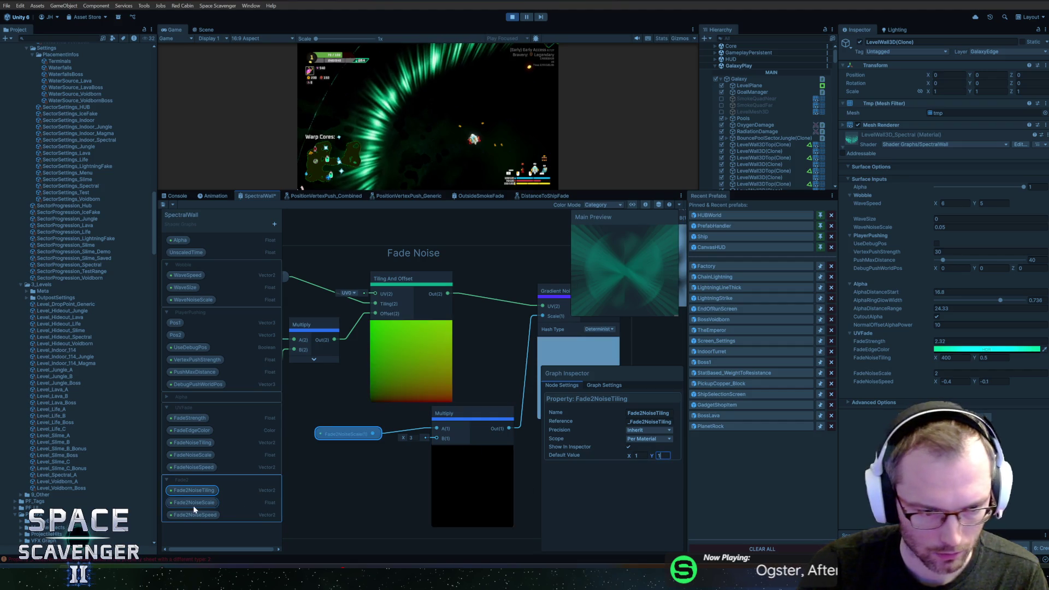
{"action": "left_click", "coordinate": [346, 434]}
{"action": "left_click", "coordinate": [650, 455]}
{"action": "type", "text": "2"}
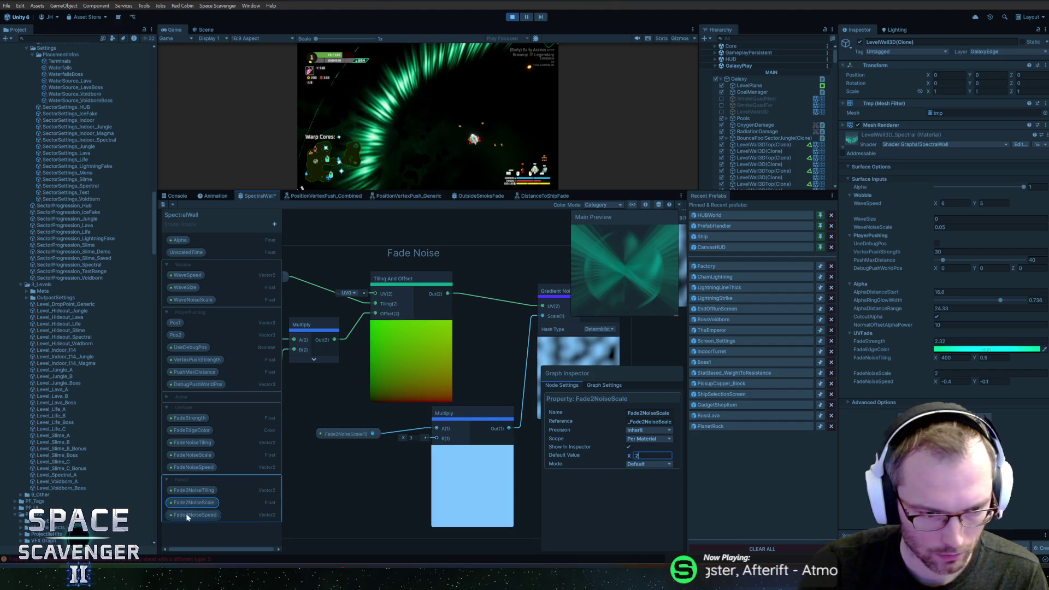
{"action": "left_click", "coordinate": [194, 515]}
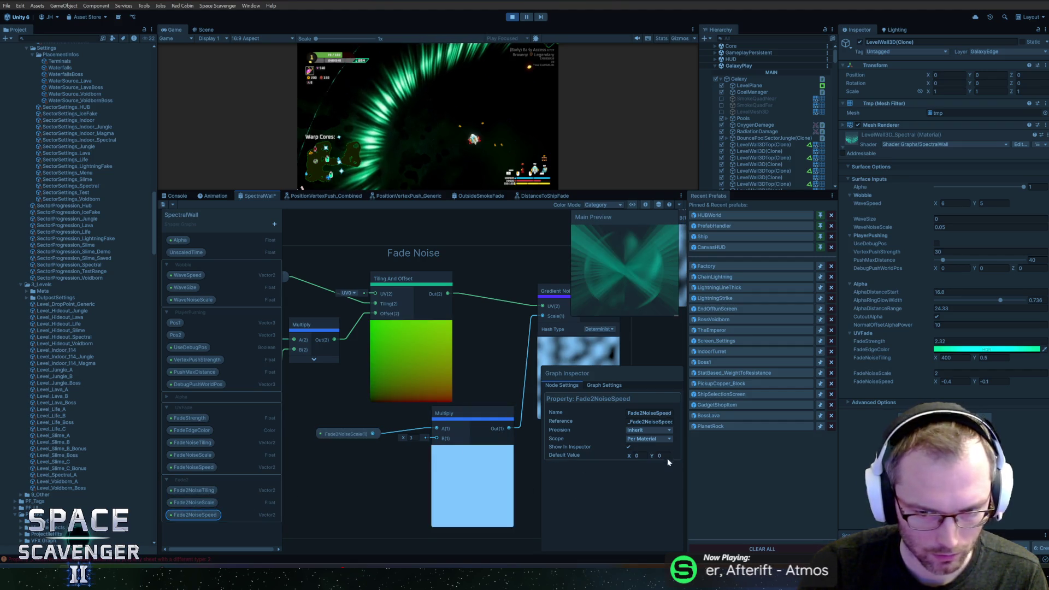
Save the graph and set the material's Fade2 noise scale to 5
{"action": "left_click", "coordinate": [163, 204]}
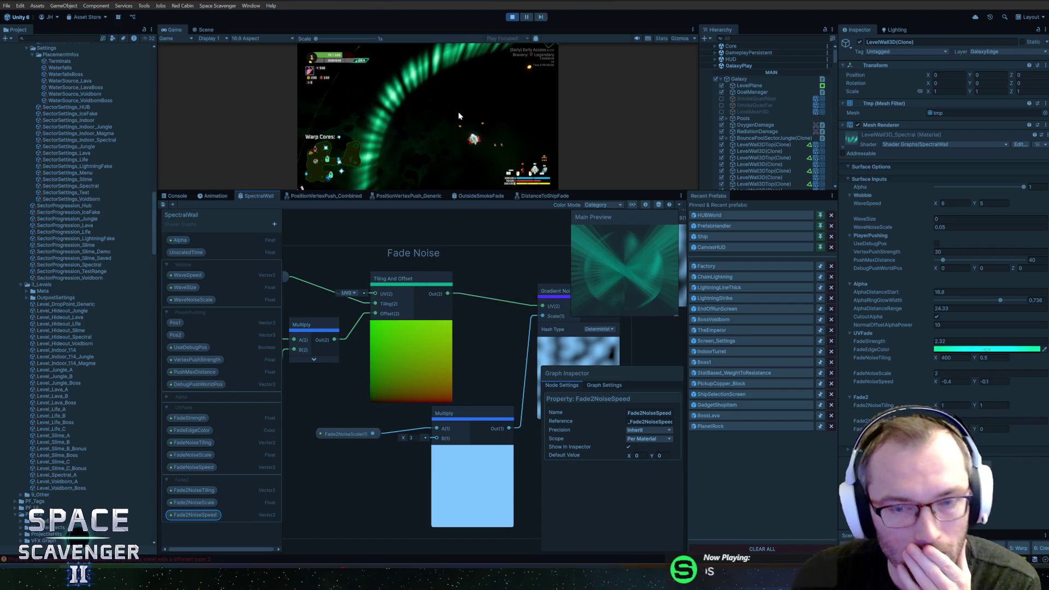
{"action": "left_click", "coordinate": [954, 430]}
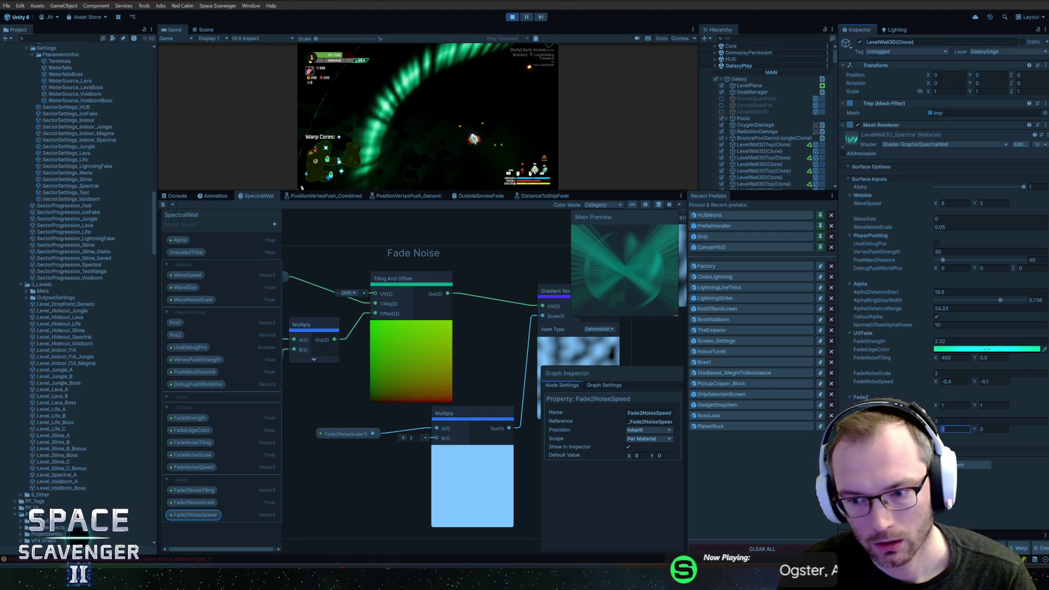
{"action": "left_click", "coordinate": [954, 421]}
{"action": "type", "text": "5"}
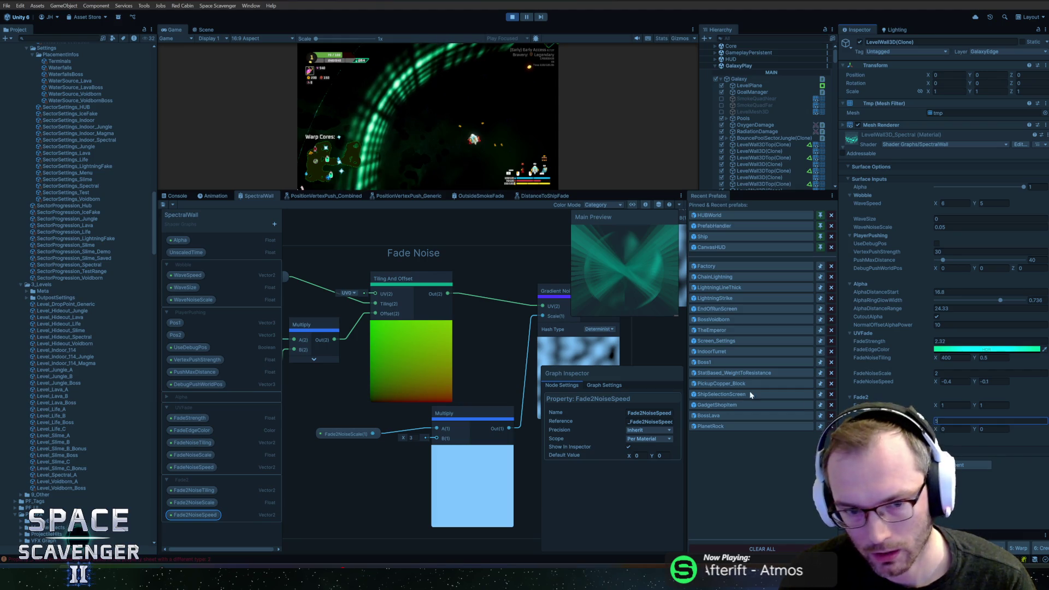
Wire the noise scale property into the Gradient Noise's Scale input
{"action": "scroll", "coordinate": [468, 348], "scroll_direction": "down", "scroll_amount": 3}
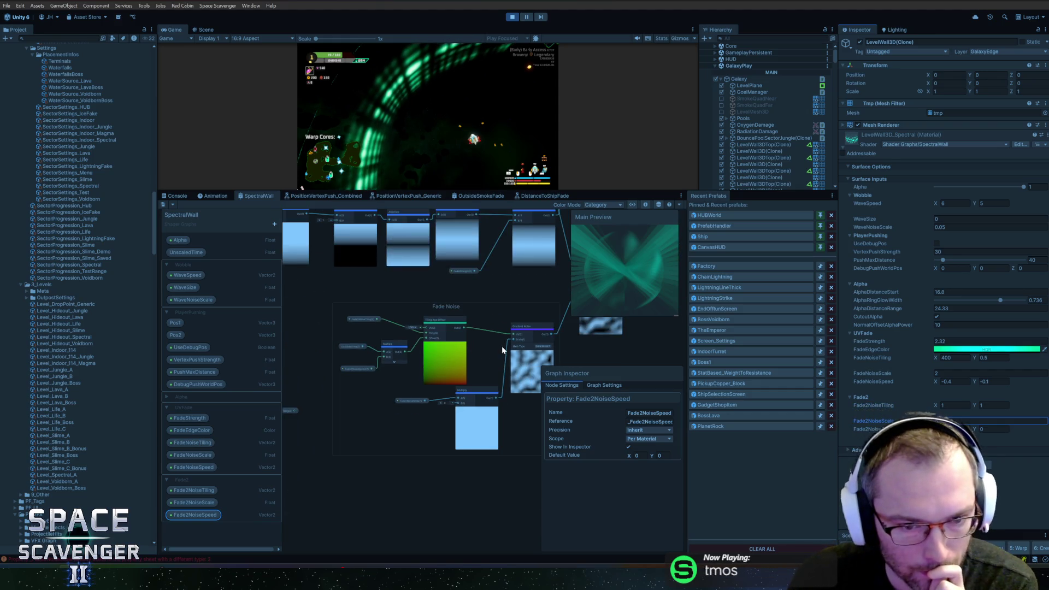
{"action": "scroll", "coordinate": [501, 346], "scroll_direction": "up", "scroll_amount": 2}
{"action": "mouse_move", "coordinate": [540, 335]}
{"action": "left_mouse_down"}
{"action": "mouse_move", "coordinate": [422, 341]}
{"action": "mouse_move", "coordinate": [477, 373]}
{"action": "mouse_move", "coordinate": [391, 379]}
{"action": "mouse_move", "coordinate": [466, 398]}
{"action": "left_mouse_up"}
{"action": "scroll", "coordinate": [422, 341], "scroll_direction": "down", "scroll_amount": 1}
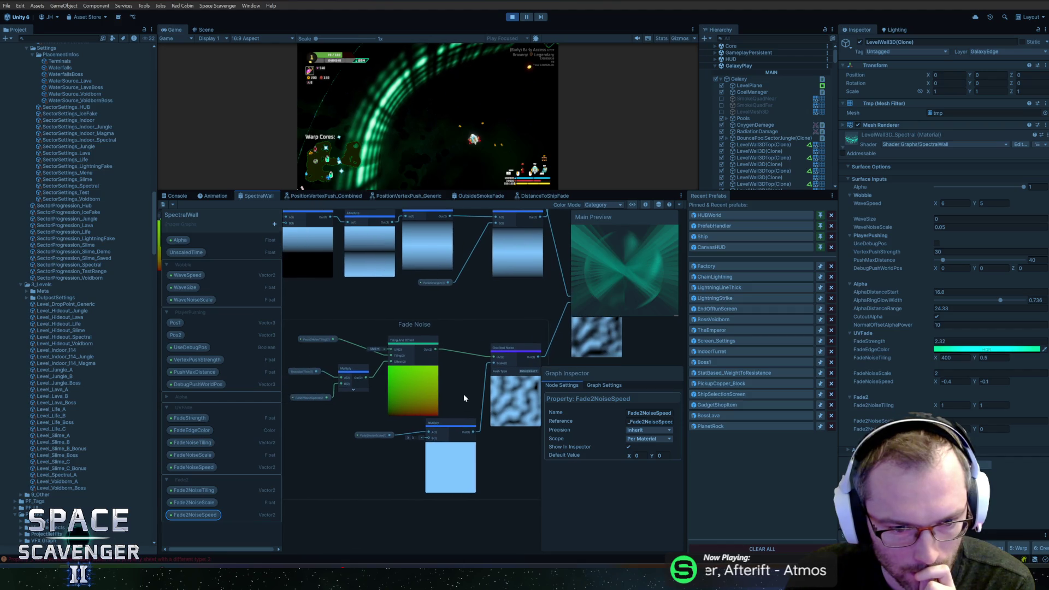
{"action": "scroll", "coordinate": [381, 430], "scroll_direction": "up", "scroll_amount": 2}
{"action": "left_click_drag", "start_coordinate": [394, 439], "coordinate": [564, 322]}
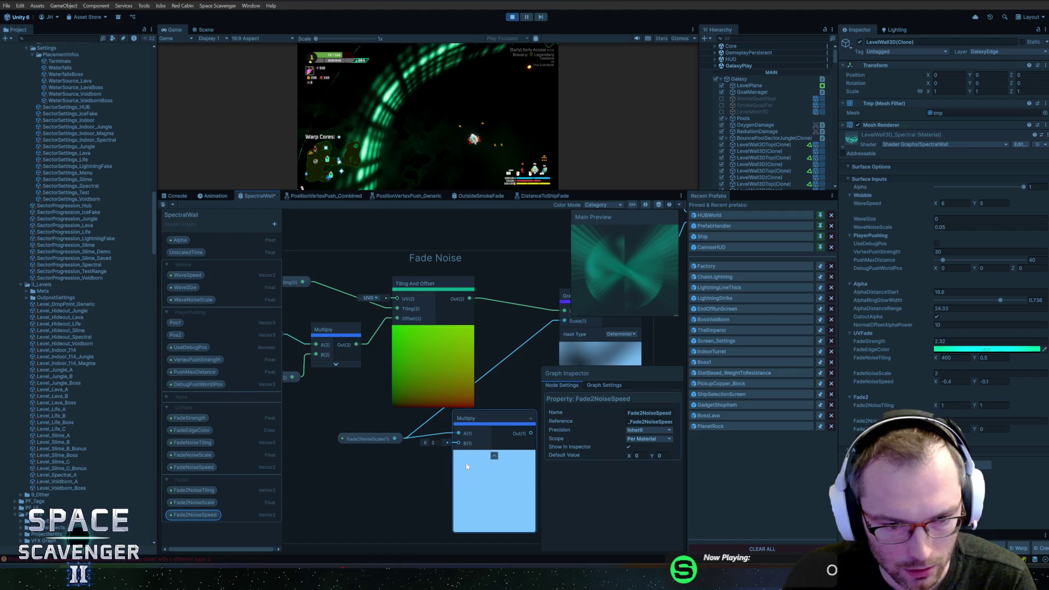
Delete the unused bottom Multiply node, move Fade2NoiseScale right, and save the graph
{"action": "left_click", "coordinate": [481, 418]}
{"action": "key", "text": "Delete"}
{"action": "left_click_drag", "start_coordinate": [383, 440], "coordinate": [453, 428]}
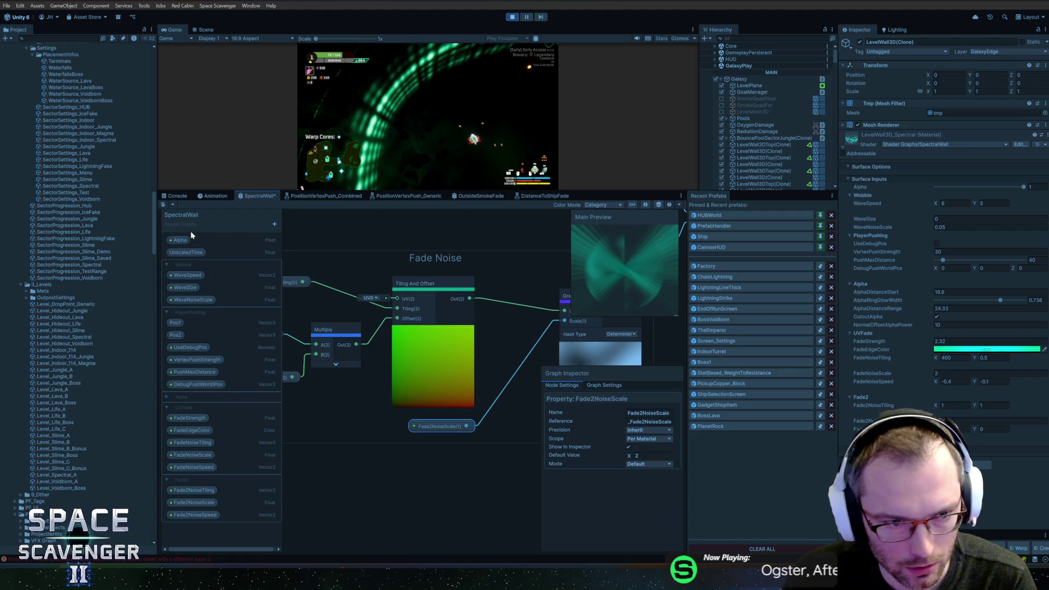
{"action": "left_click", "coordinate": [162, 205]}
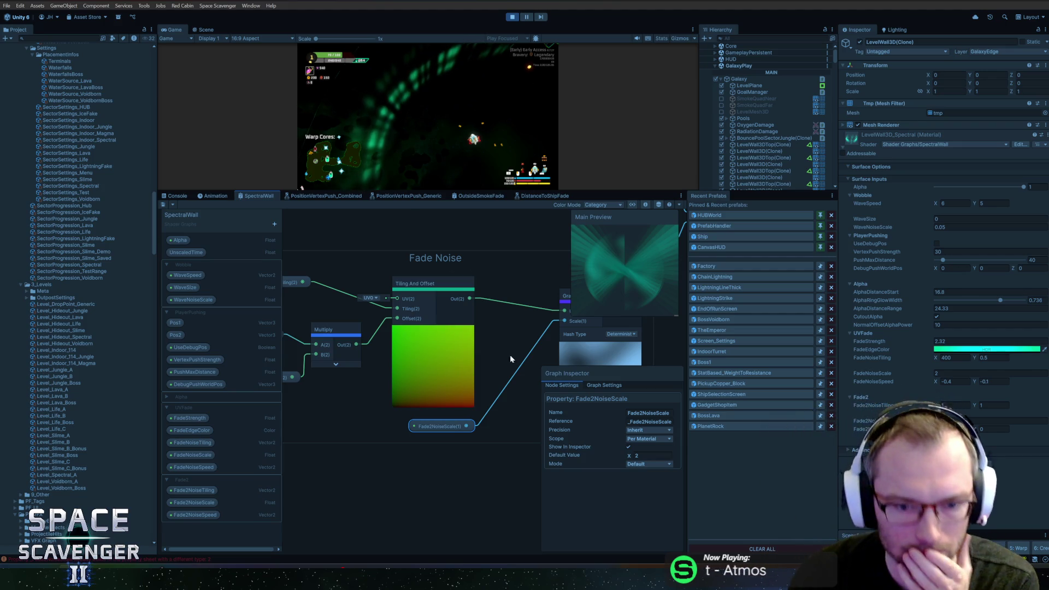
Zoom out and shift the selected noise node cluster to the left
{"action": "scroll", "coordinate": [506, 358], "scroll_direction": "down", "scroll_amount": 3}
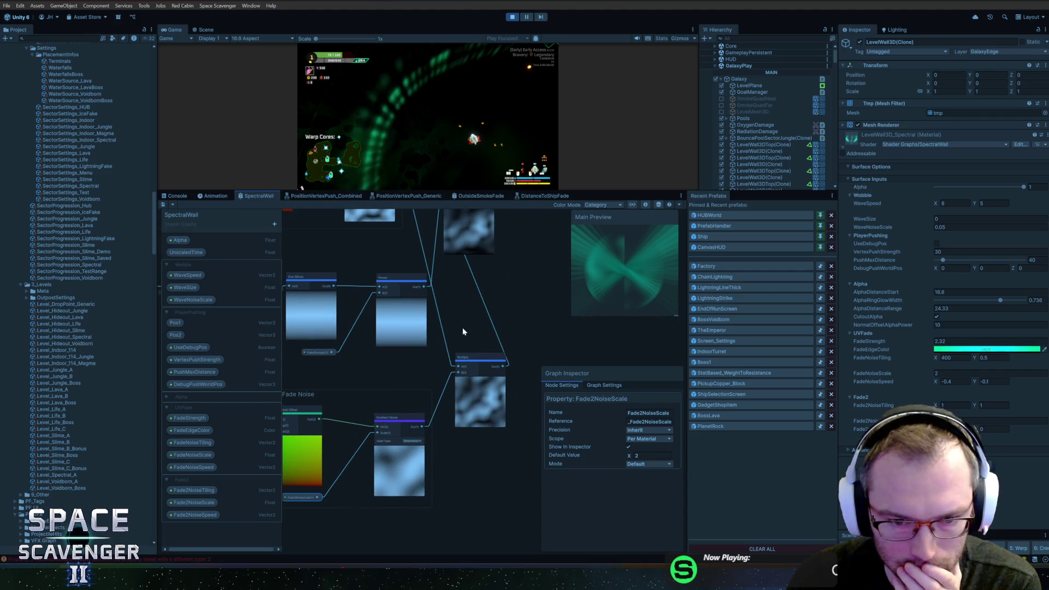
{"action": "left_click_drag", "start_coordinate": [462, 327], "coordinate": [481, 355]}
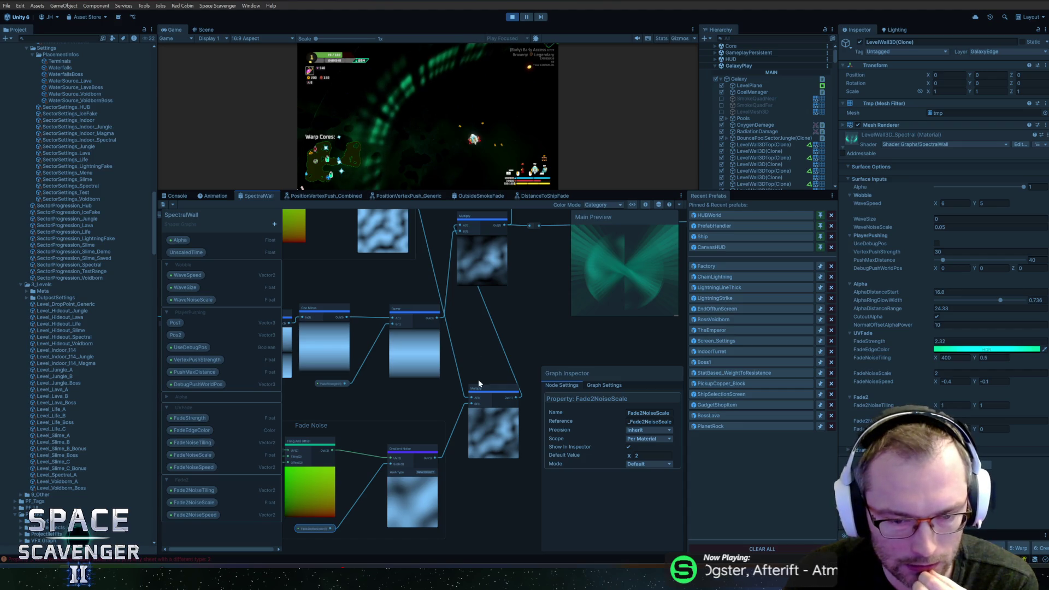
{"action": "left_click_drag", "start_coordinate": [465, 318], "coordinate": [468, 363]}
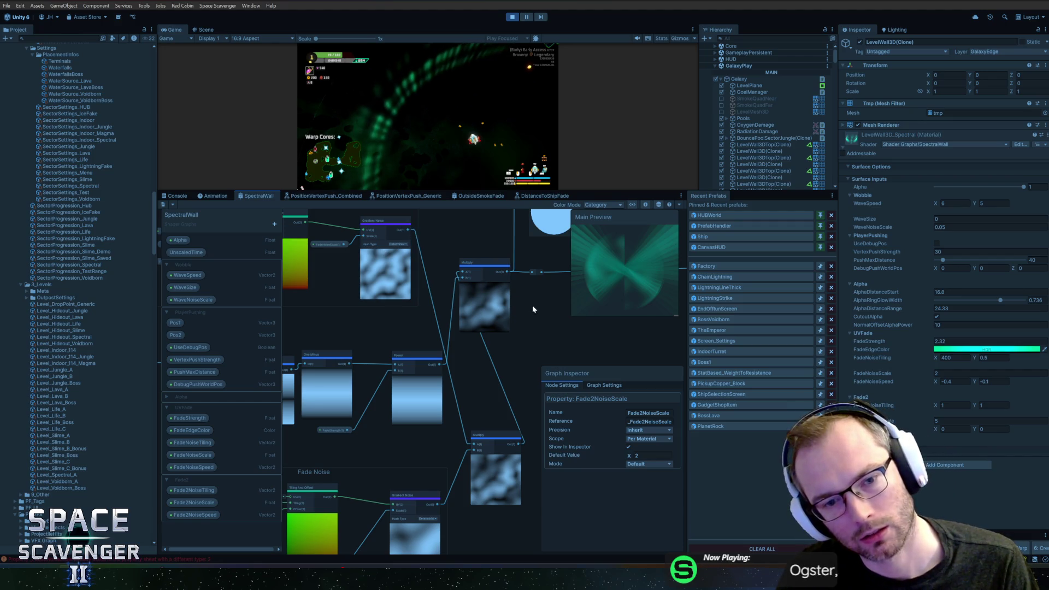
{"action": "scroll", "coordinate": [532, 310], "scroll_direction": "down", "scroll_amount": 6}
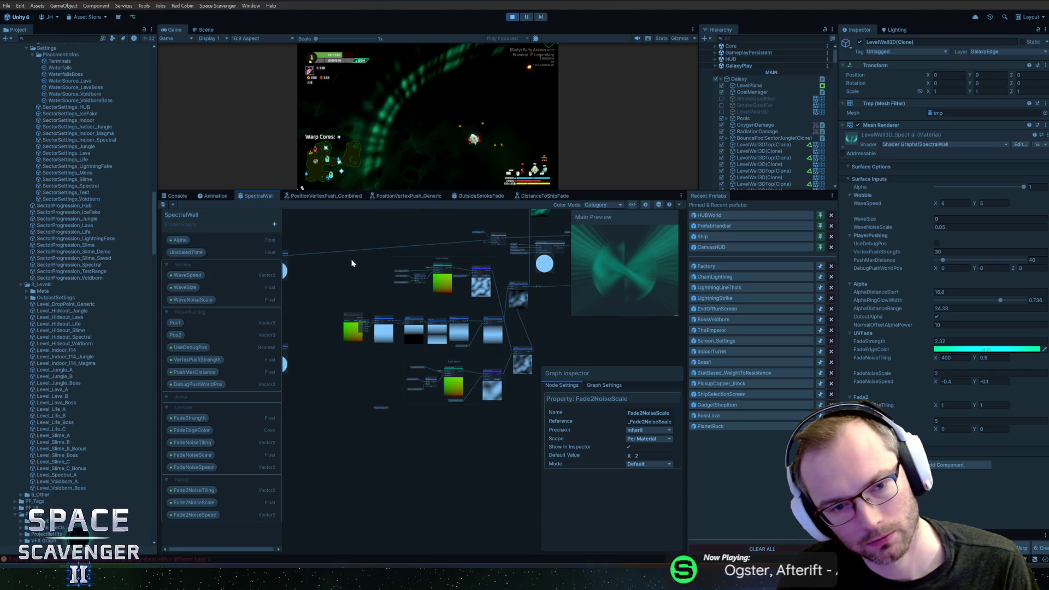
{"action": "mouse_move", "coordinate": [351, 264]}
{"action": "left_mouse_down"}
{"action": "mouse_move", "coordinate": [445, 428]}
{"action": "mouse_move", "coordinate": [485, 451]}
{"action": "left_mouse_up"}
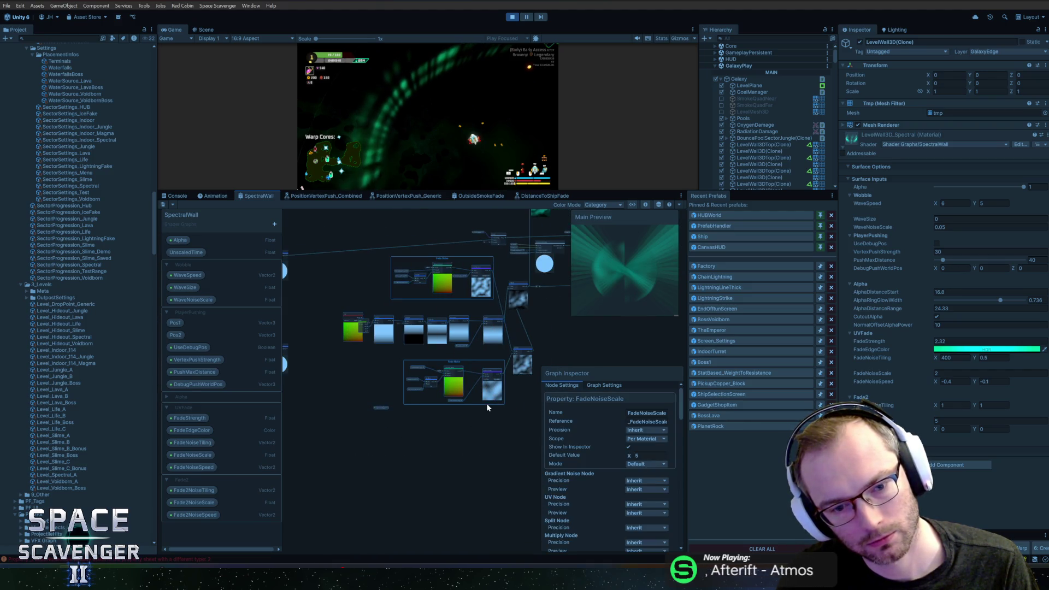
{"action": "left_click_drag", "start_coordinate": [486, 403], "coordinate": [432, 400]}
Delete the stray Fade2NoiseTiling node
{"action": "left_click", "coordinate": [321, 413]}
{"action": "scroll", "coordinate": [356, 377], "scroll_direction": "up", "scroll_amount": 5}
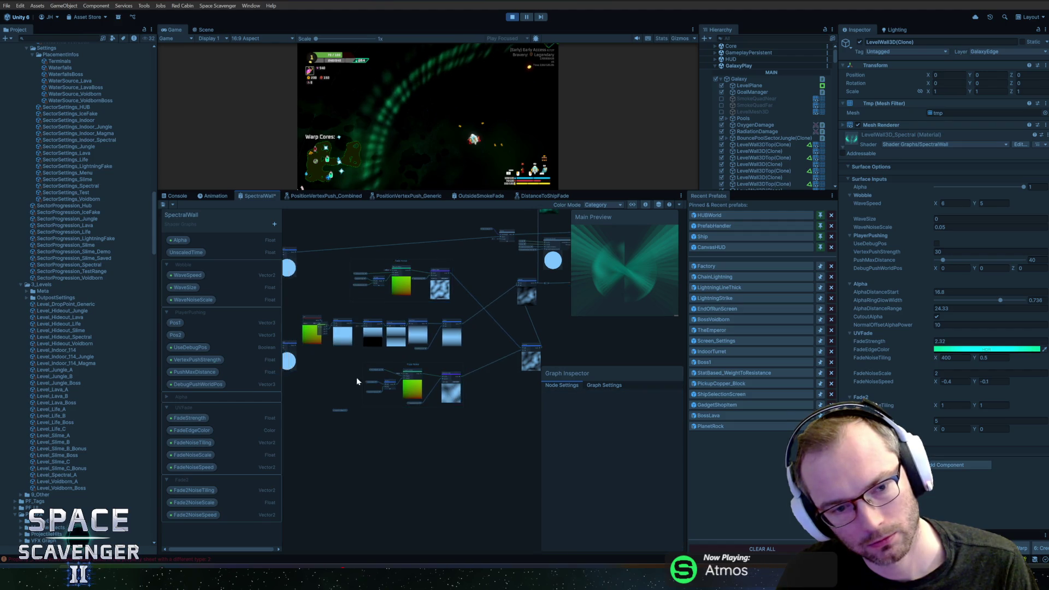
{"action": "scroll", "coordinate": [388, 434], "scroll_direction": "up", "scroll_amount": 3}
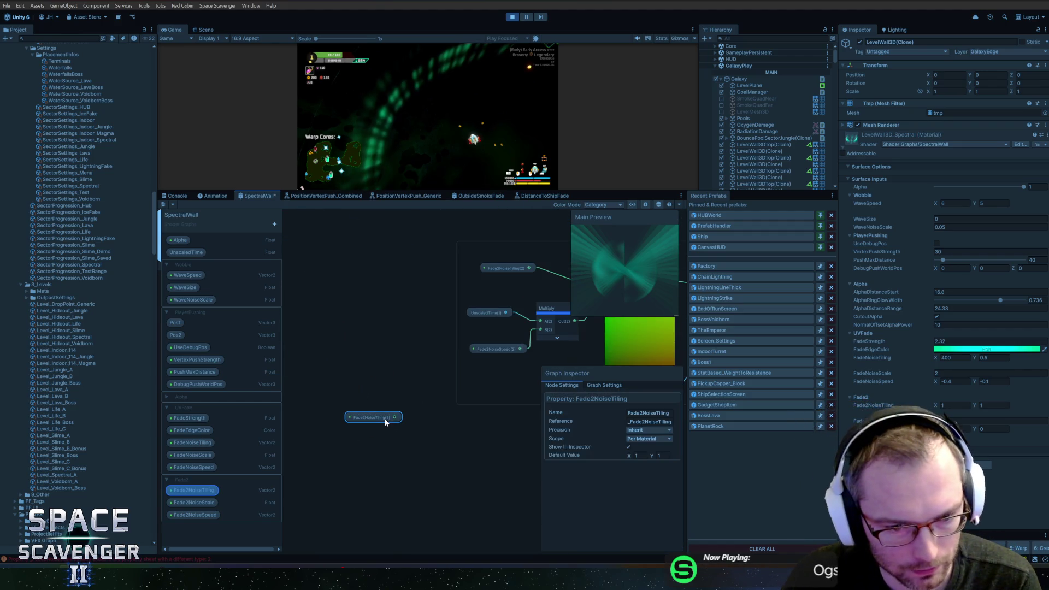
{"action": "mouse_move", "coordinate": [377, 417]}
{"action": "left_mouse_down"}
{"action": "mouse_move", "coordinate": [429, 344]}
{"action": "mouse_move", "coordinate": [365, 401]}
{"action": "left_mouse_up"}
{"action": "key", "text": "Delete"}
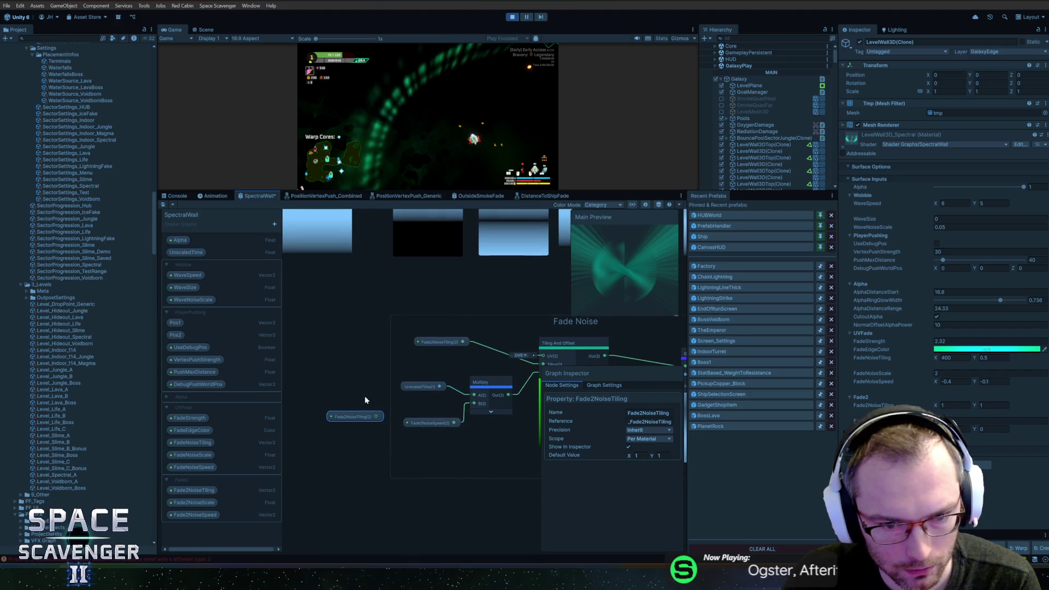
Save the SpectralWall graph and check the Console for compile errors
{"action": "left_click", "coordinate": [176, 195]}
{"action": "left_click", "coordinate": [262, 195]}
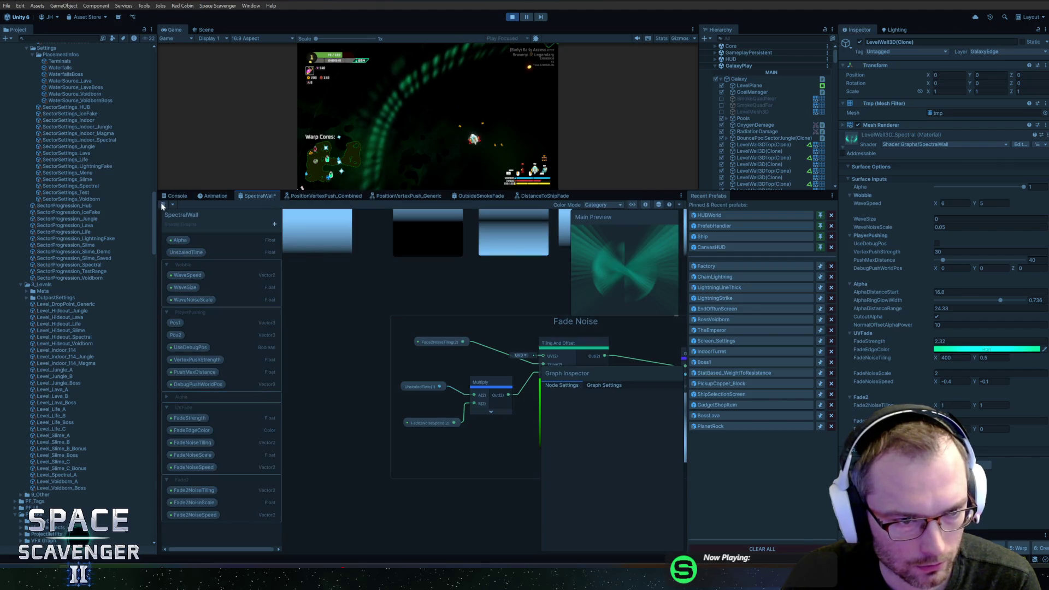
{"action": "left_click", "coordinate": [162, 205]}
{"action": "left_click", "coordinate": [176, 195]}
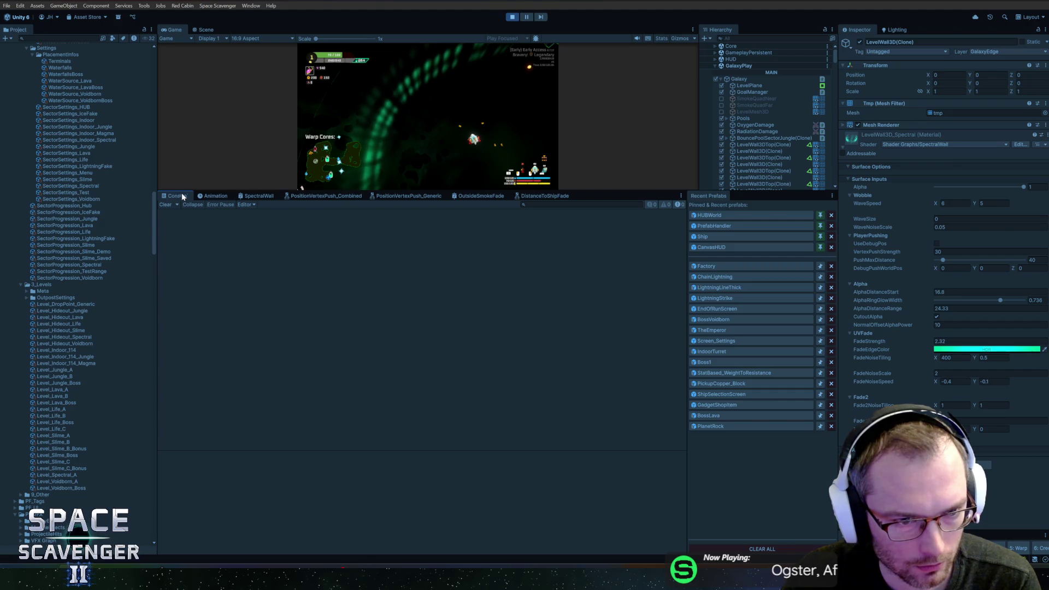
Return to the SpectralWall graph, move Fade2NoiseSpeed up-left, and select Fade2NoiseScale
{"action": "left_click", "coordinate": [250, 196]}
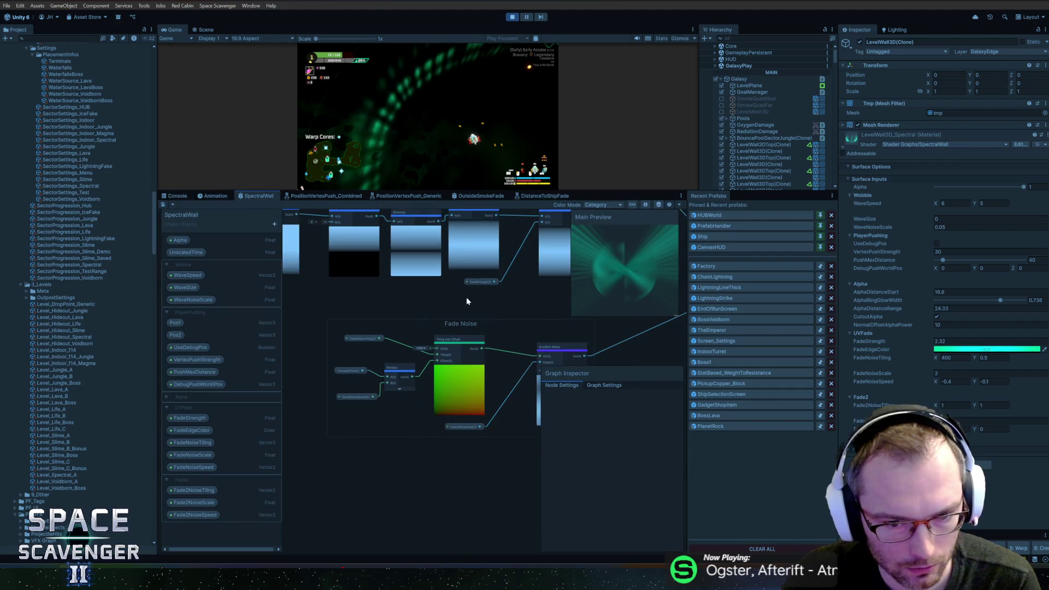
{"action": "scroll", "coordinate": [404, 320], "scroll_direction": "up", "scroll_amount": 3}
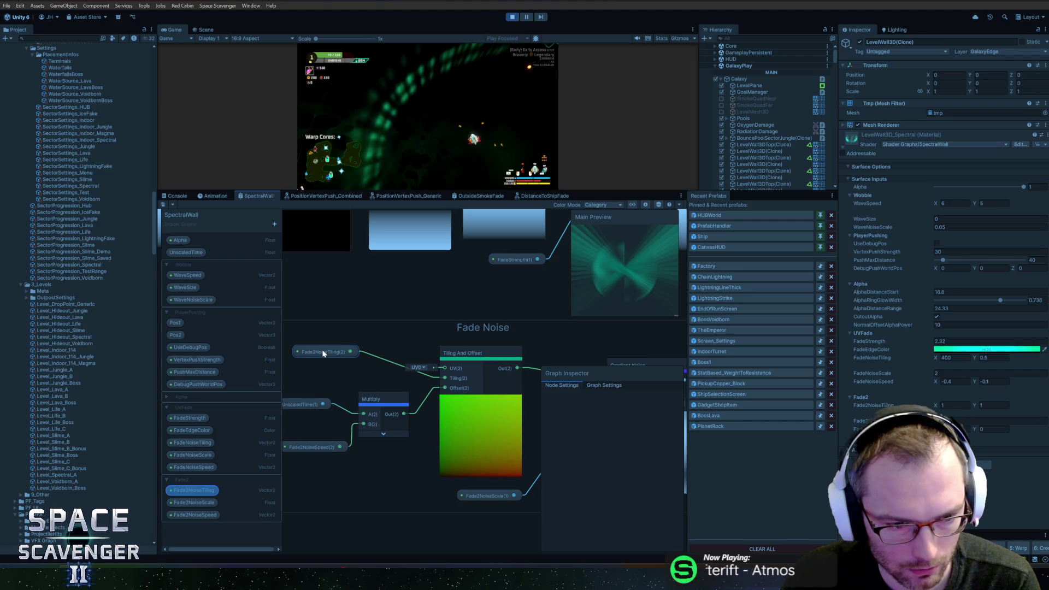
{"action": "left_click_drag", "start_coordinate": [322, 452], "coordinate": [315, 434]}
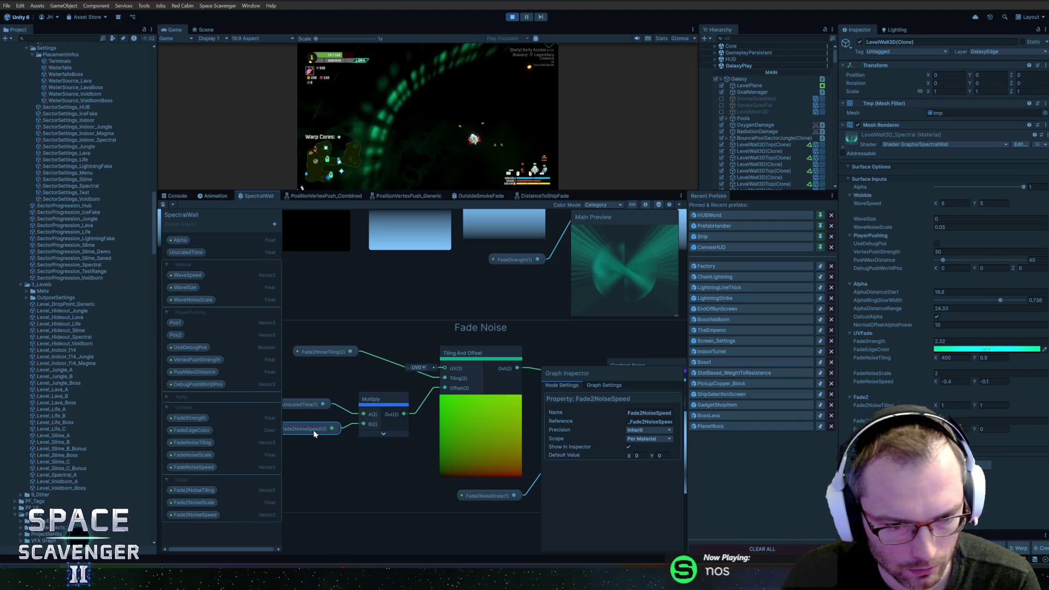
{"action": "scroll", "coordinate": [378, 384], "scroll_direction": "down", "scroll_amount": 3}
{"action": "left_click", "coordinate": [450, 453]}
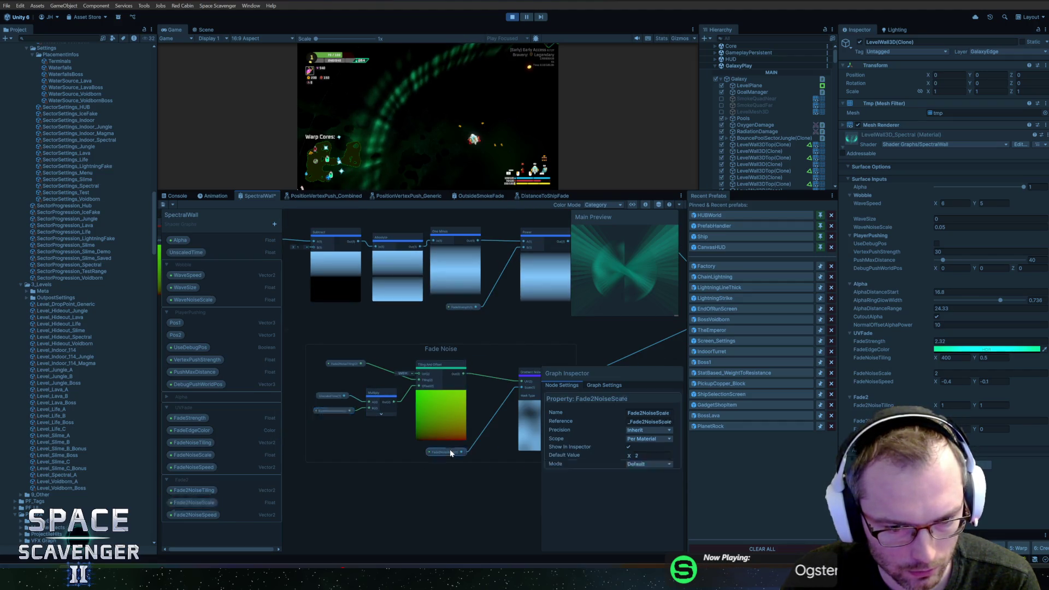
{"action": "left_click_drag", "start_coordinate": [497, 342], "coordinate": [390, 370]}
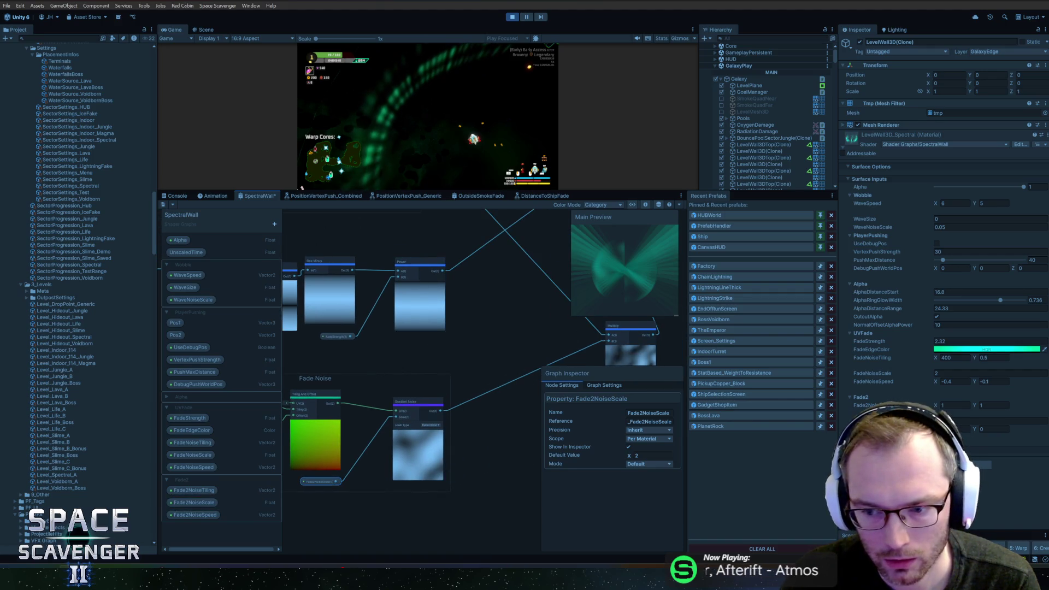
{"action": "left_click", "coordinate": [994, 420]}
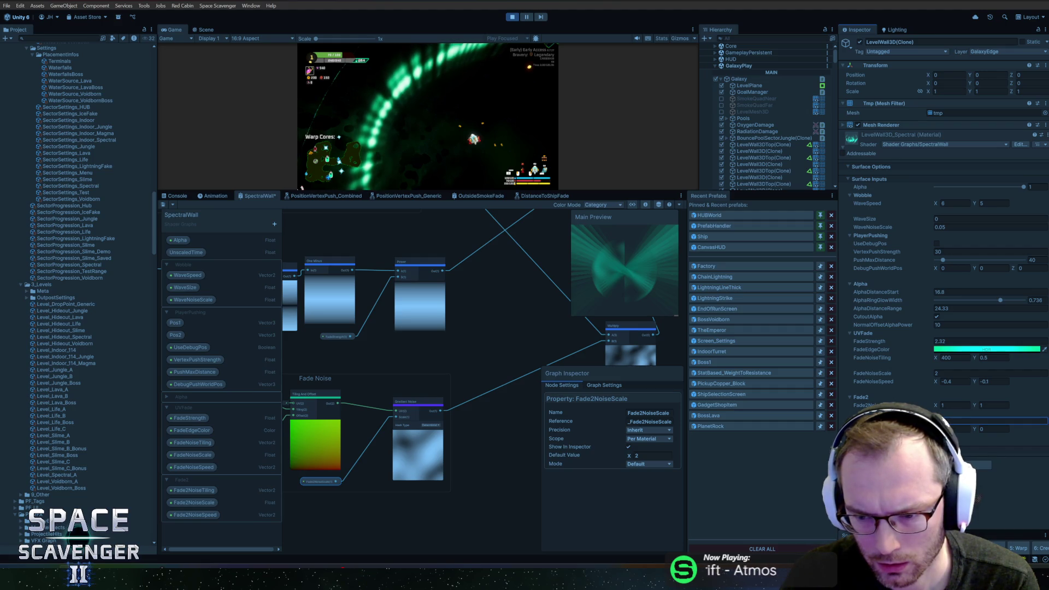
Try FadeNoiseScale at 0.01, then restore it to 2
{"action": "left_click", "coordinate": [932, 374]}
{"action": "type", "text": "0.01"}
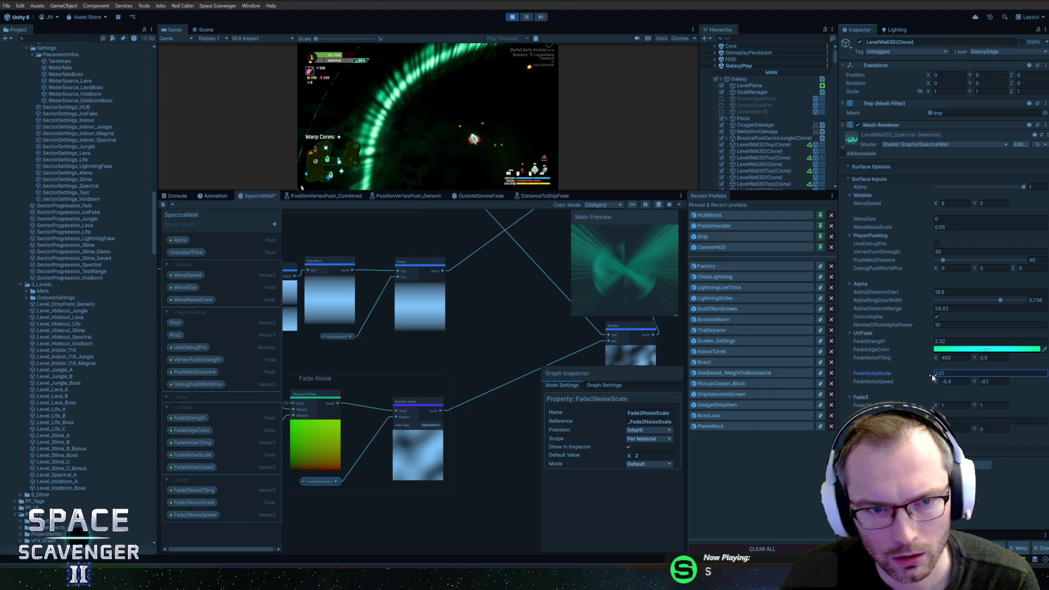
{"action": "key", "text": "ctrl+a"}
{"action": "type", "text": "2"}
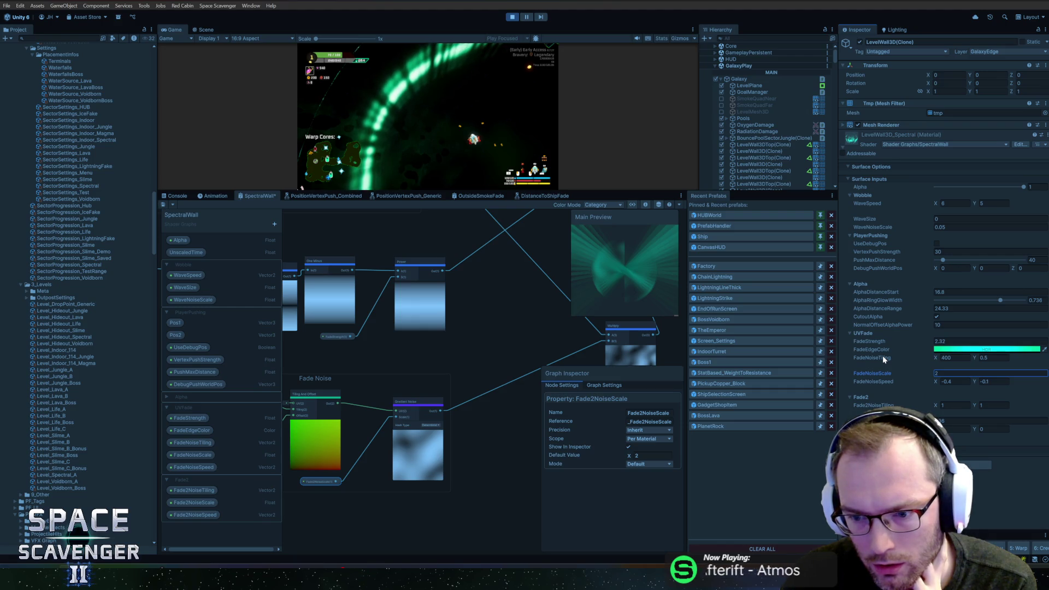
Set Fade2NoiseTiling to X 200, Y 0.5 and enlarge the game view
{"action": "left_click", "coordinate": [953, 405]}
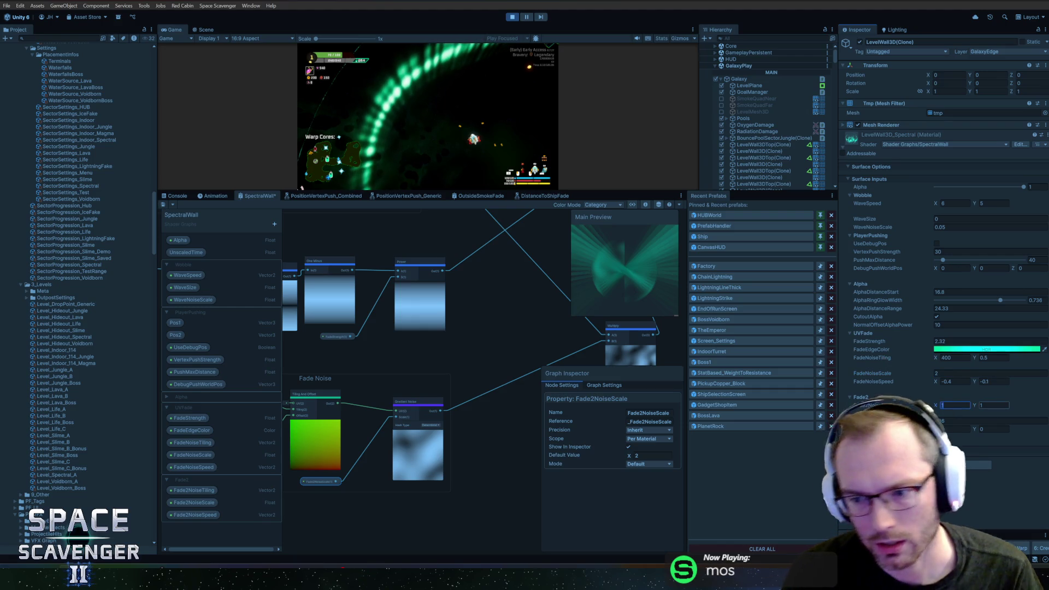
{"action": "type", "text": "200"}
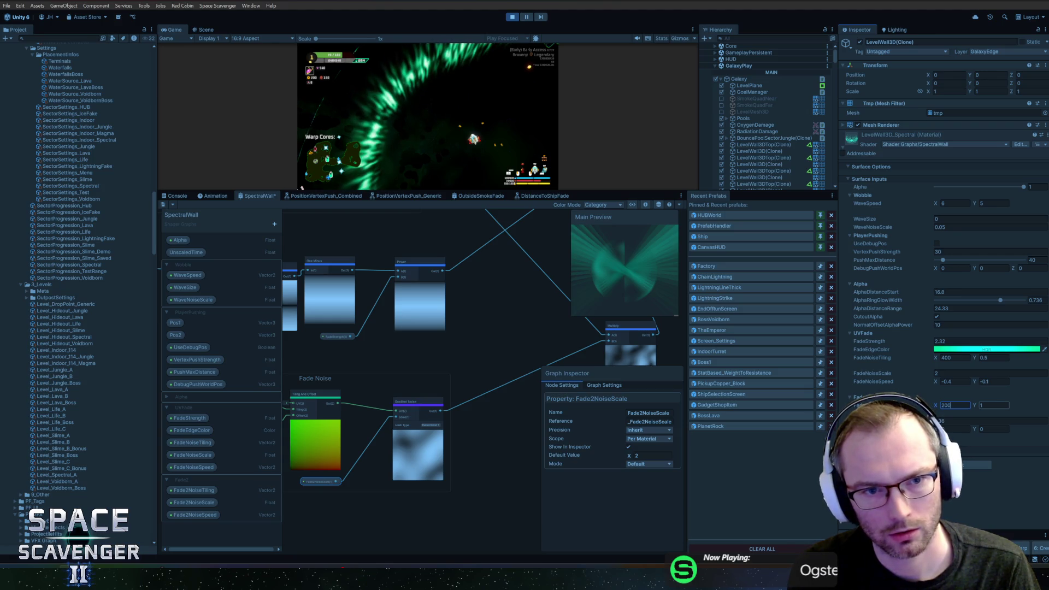
{"action": "key", "text": "Tab"}
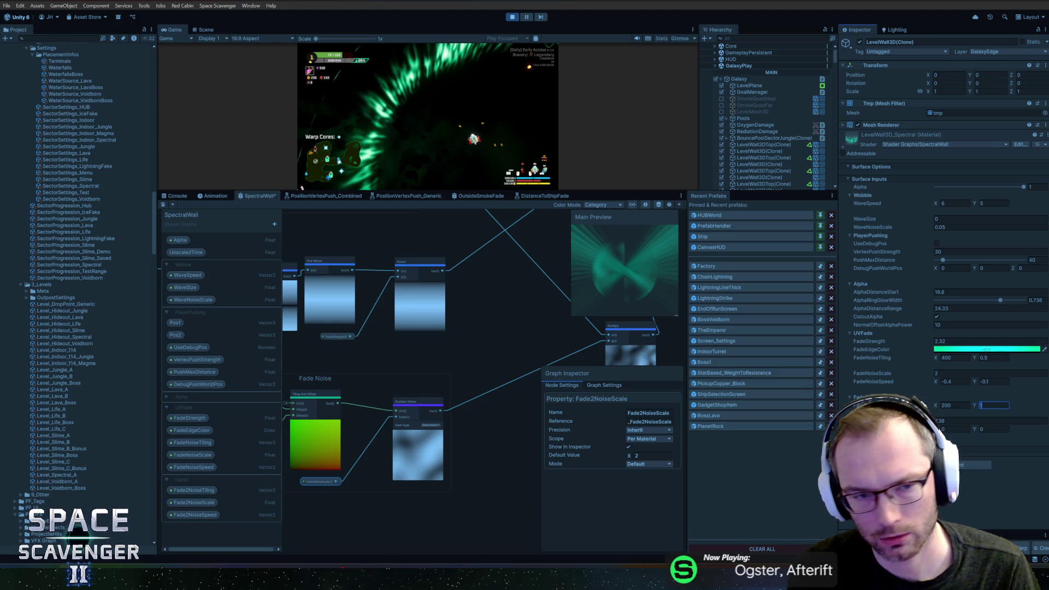
{"action": "type", "text": "0.5"}
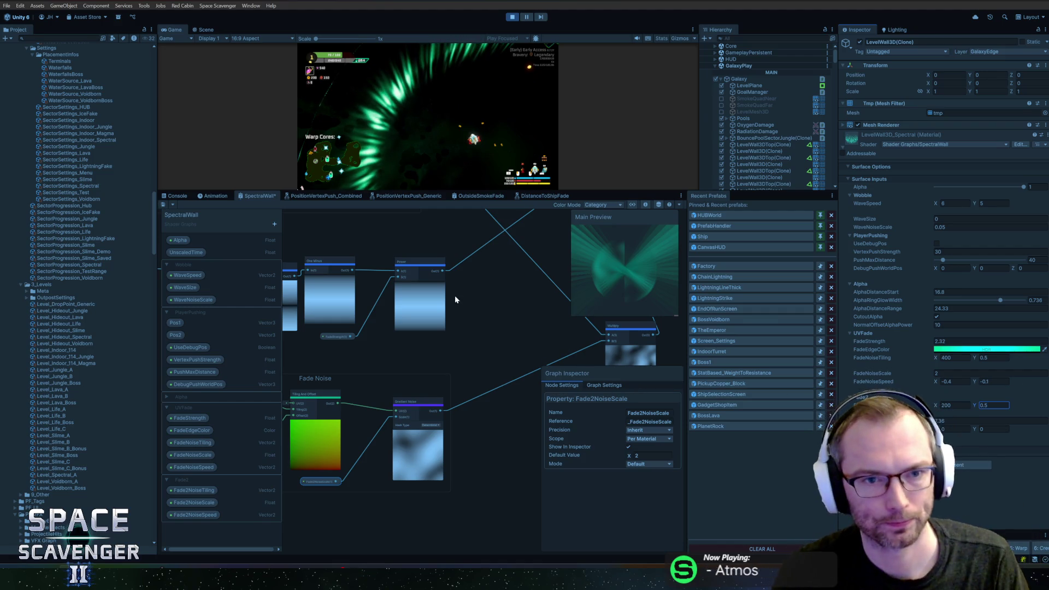
{"action": "left_click_drag", "start_coordinate": [455, 295], "coordinate": [476, 330]}
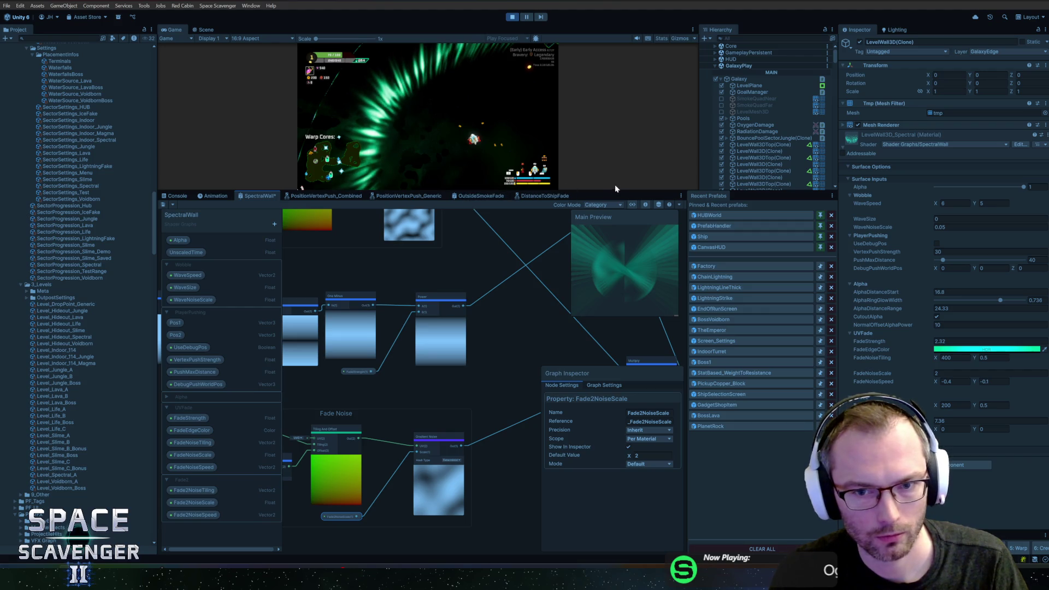
{"action": "left_click_drag", "start_coordinate": [620, 190], "coordinate": [621, 306]}
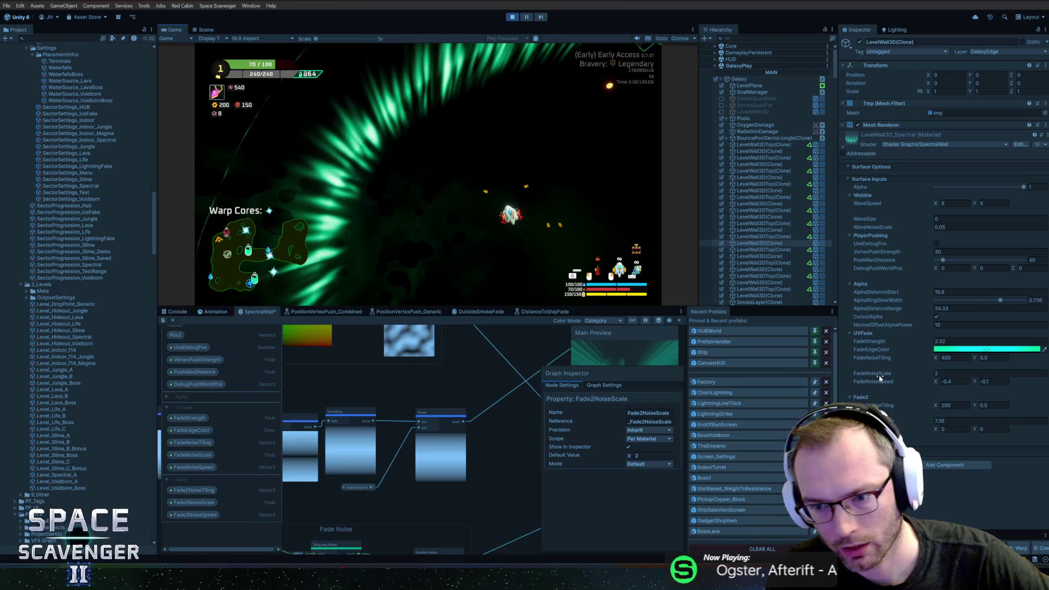
Drag Fade2NoiseSpeed above Fade2NoiseScale, directly after Fade2NoiseTiling in the Fade2 category
{"action": "left_click", "coordinate": [202, 444]}
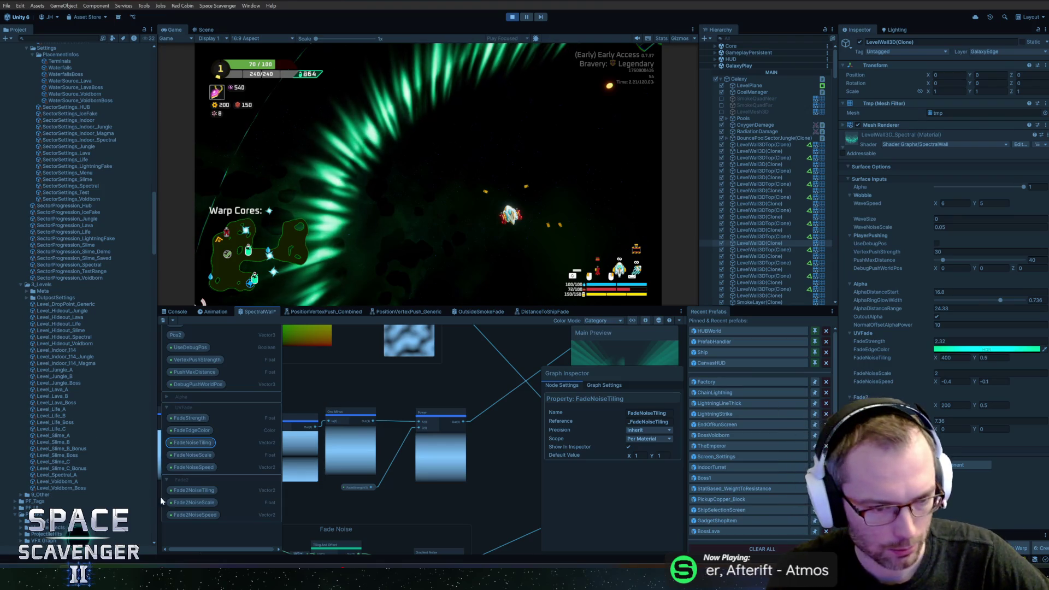
{"action": "left_click", "coordinate": [186, 515]}
{"action": "left_click_drag", "start_coordinate": [185, 514], "coordinate": [187, 502]}
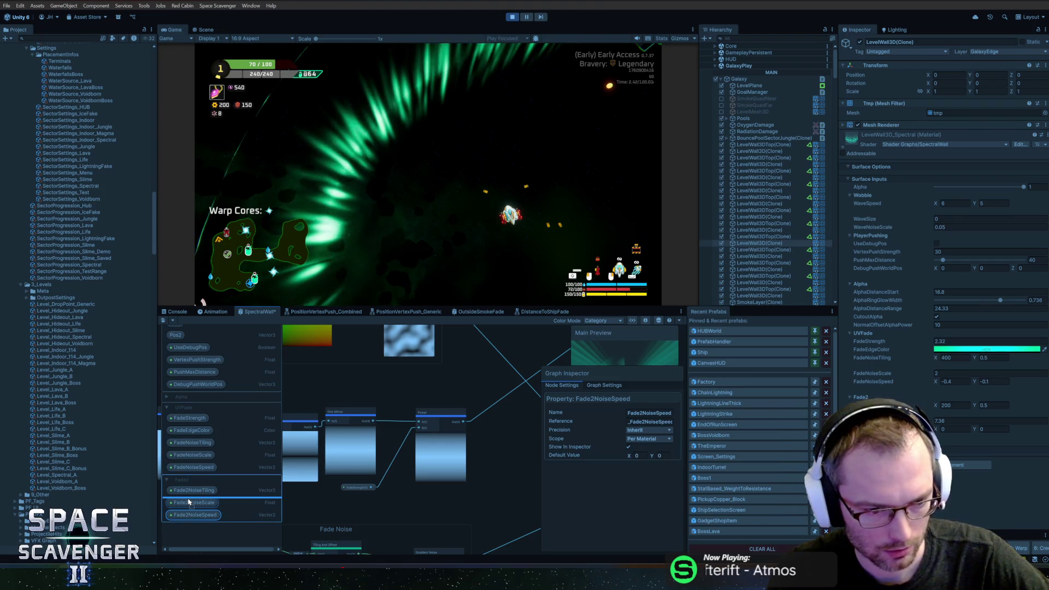
Order Fade2 as Fade2NoiseTiling, Fade2NoiseScale, Fade2NoiseSpeed, and save the SpectralWall graph
{"action": "left_click", "coordinate": [162, 319]}
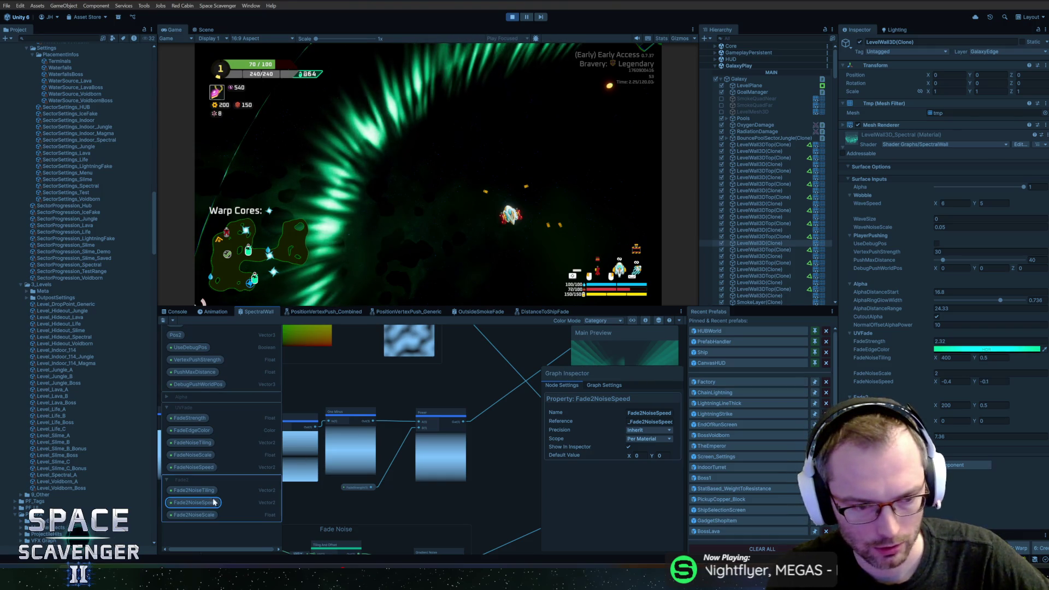
{"action": "left_click_drag", "start_coordinate": [189, 514], "coordinate": [186, 489]}
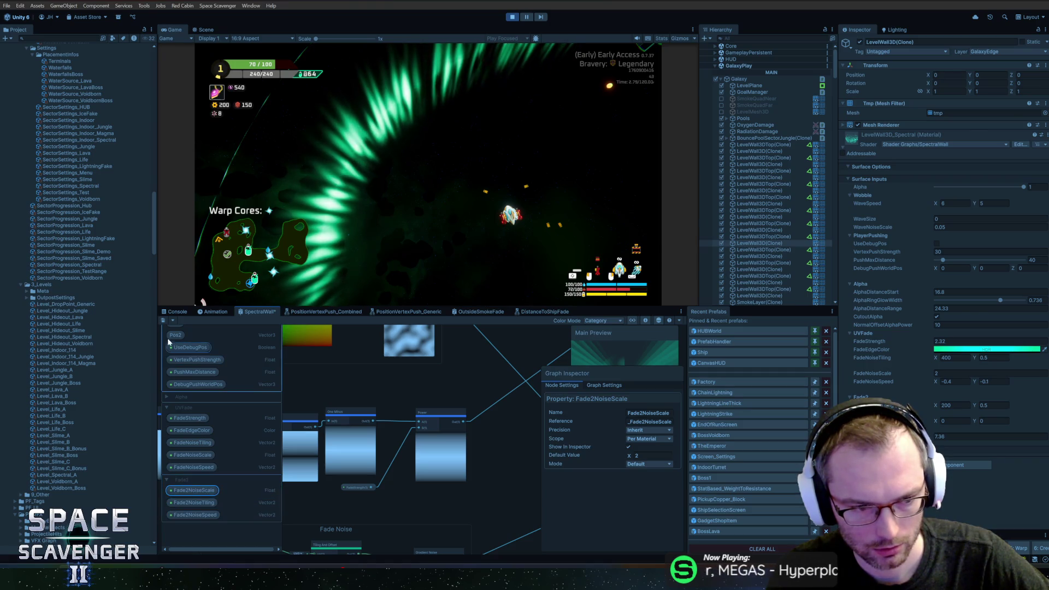
{"action": "left_click", "coordinate": [164, 321]}
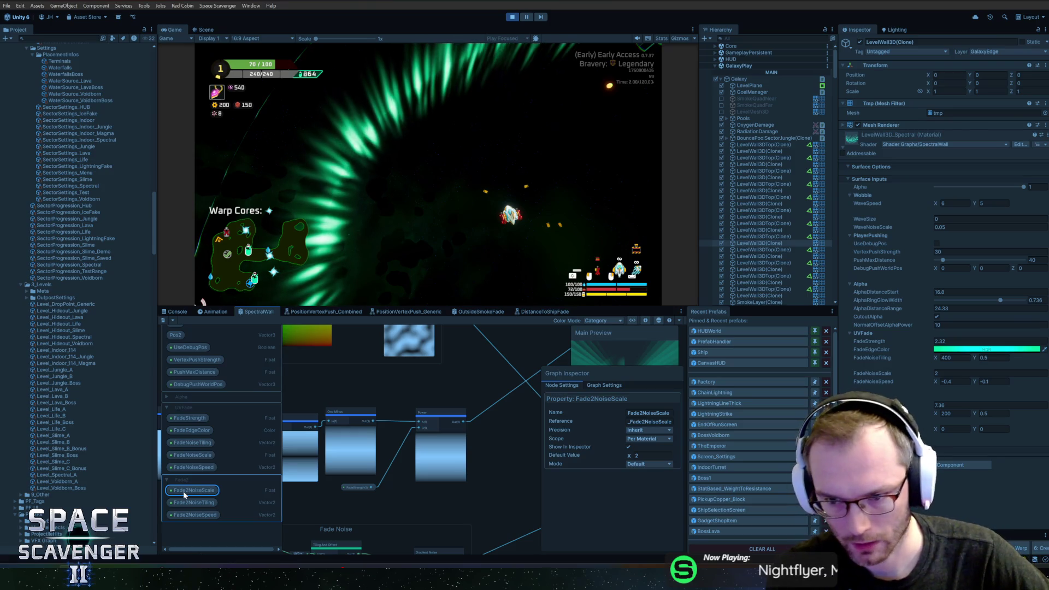
{"action": "left_click_drag", "start_coordinate": [182, 490], "coordinate": [186, 509]}
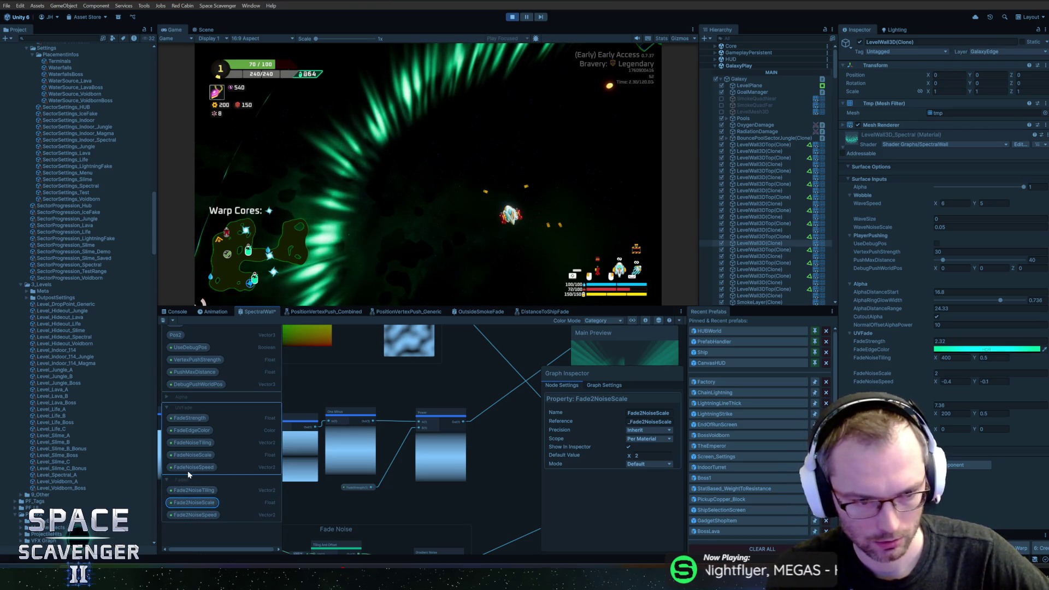
{"action": "left_click", "coordinate": [163, 320]}
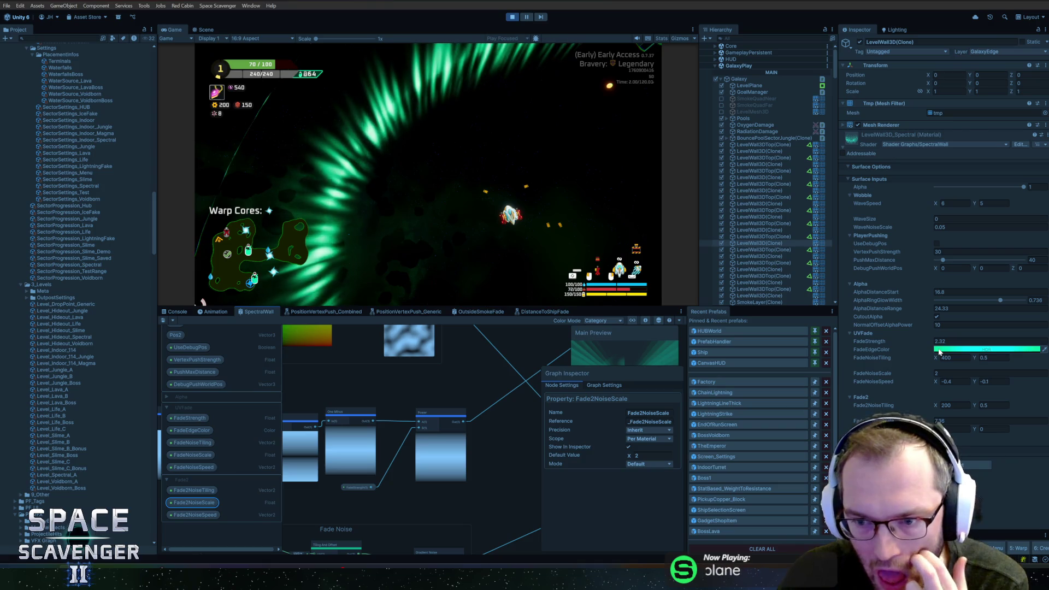
Move the Multiply node up and left and save the shader graph
{"action": "scroll", "coordinate": [476, 390], "scroll_direction": "down", "scroll_amount": 4}
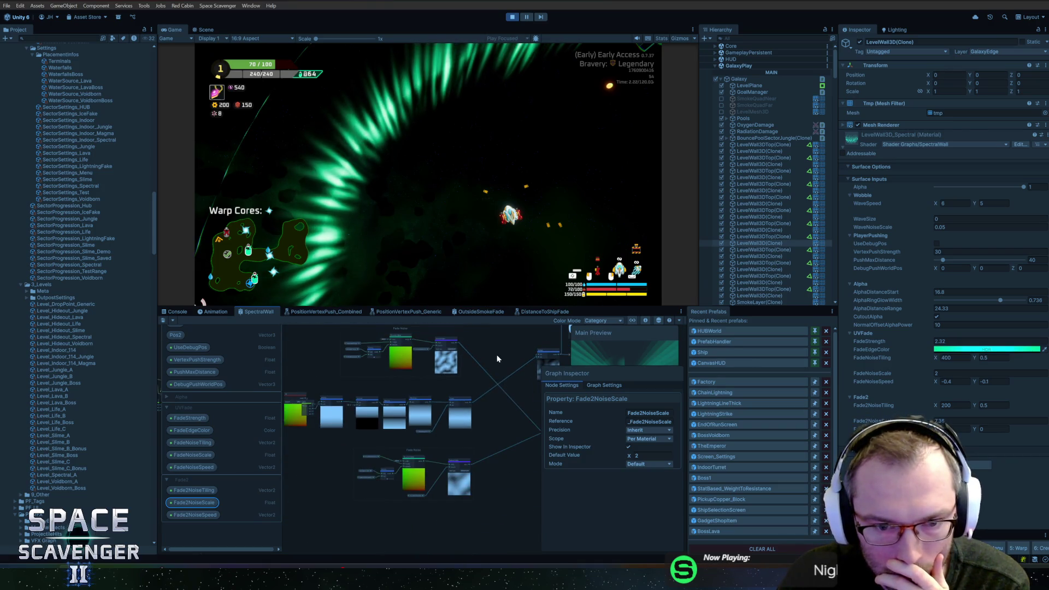
{"action": "mouse_move", "coordinate": [497, 358]}
{"action": "left_mouse_down"}
{"action": "mouse_move", "coordinate": [481, 364]}
{"action": "mouse_move", "coordinate": [479, 388]}
{"action": "left_mouse_up"}
{"action": "scroll", "coordinate": [494, 406], "scroll_direction": "up", "scroll_amount": 2}
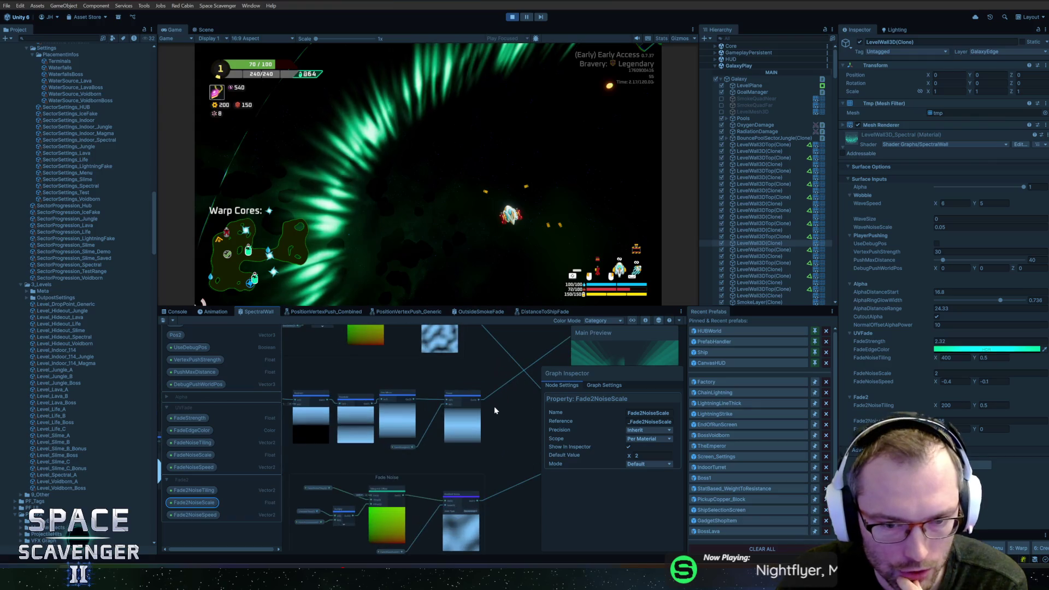
{"action": "scroll", "coordinate": [432, 441], "scroll_direction": "up", "scroll_amount": 3}
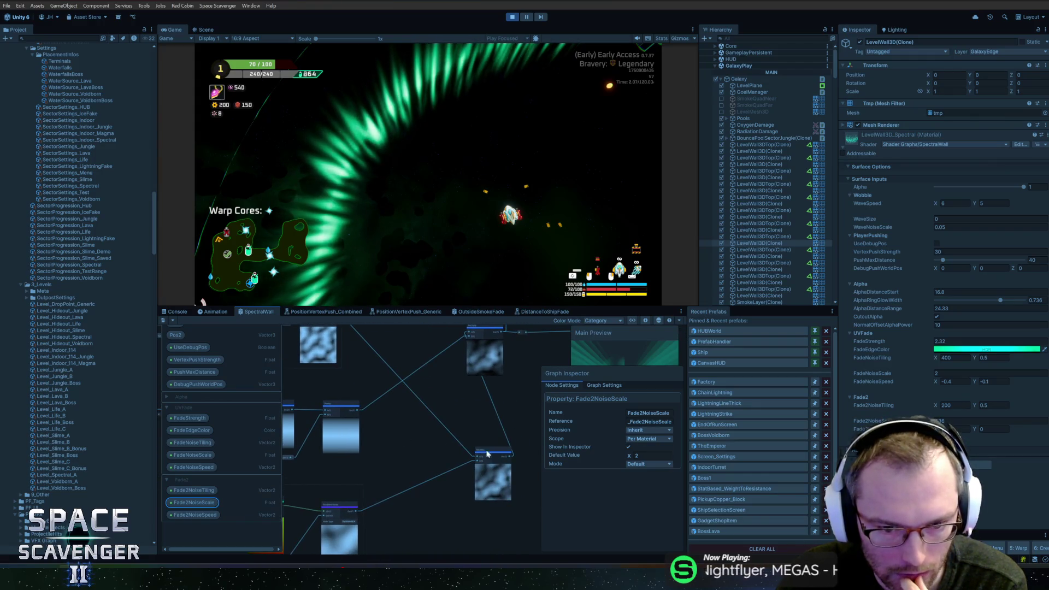
{"action": "mouse_move", "coordinate": [494, 450]}
{"action": "left_mouse_down"}
{"action": "mouse_move", "coordinate": [415, 407]}
{"action": "mouse_move", "coordinate": [426, 378]}
{"action": "left_mouse_up"}
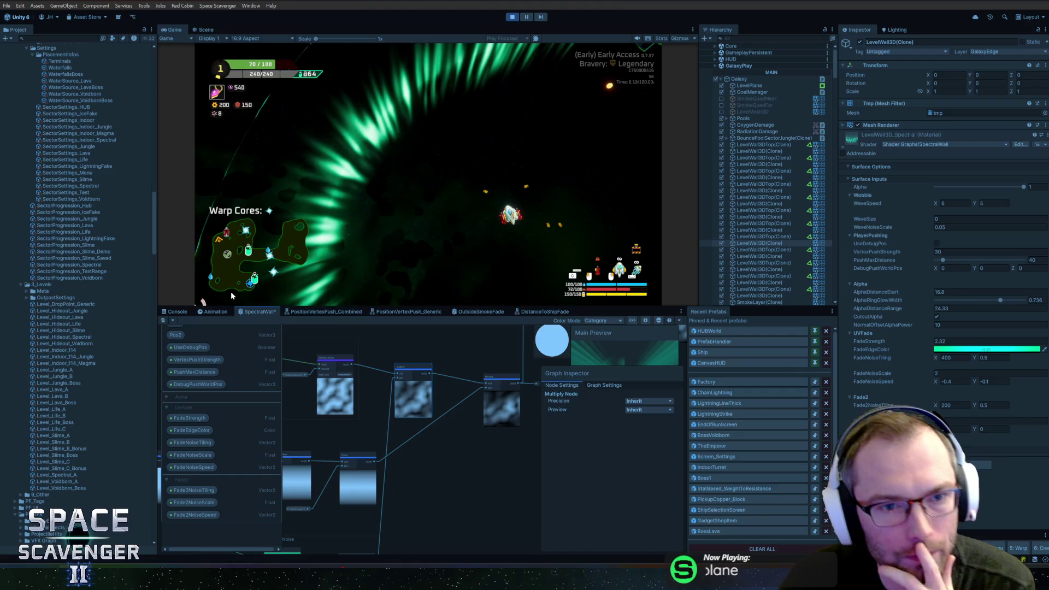
{"action": "left_click", "coordinate": [162, 321]}
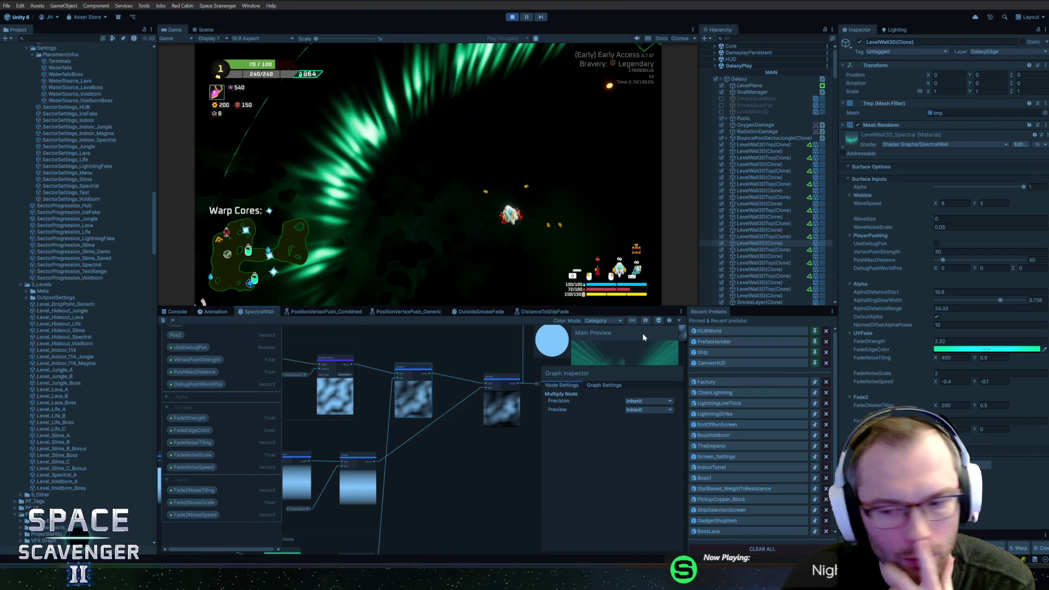
Set the material's Fade2NoiseTiling X value to 100
{"action": "left_click", "coordinate": [904, 403]}
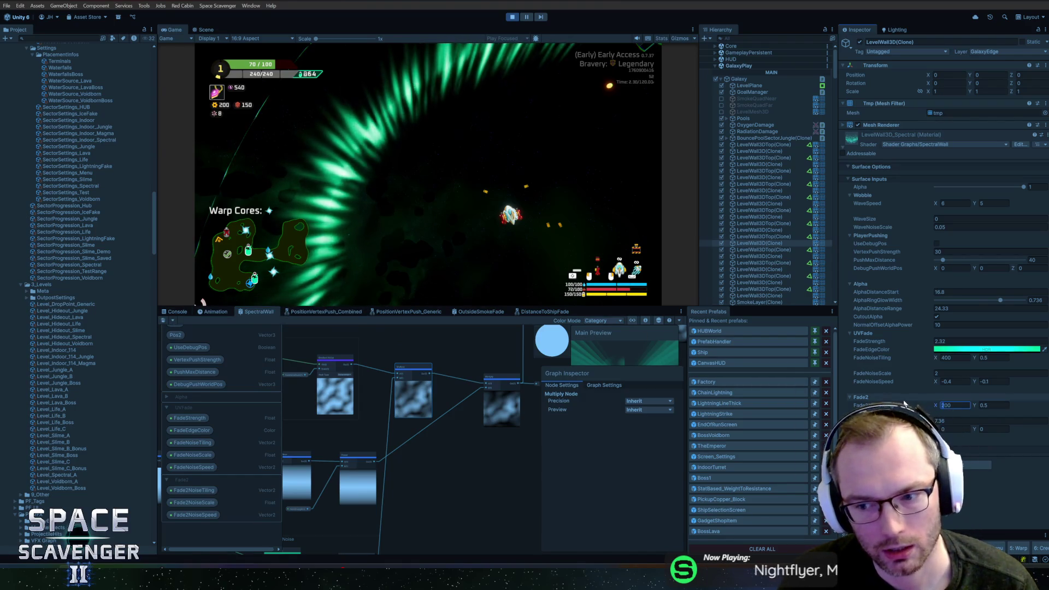
{"action": "type", "text": "100"}
{"action": "key", "text": "Return"}
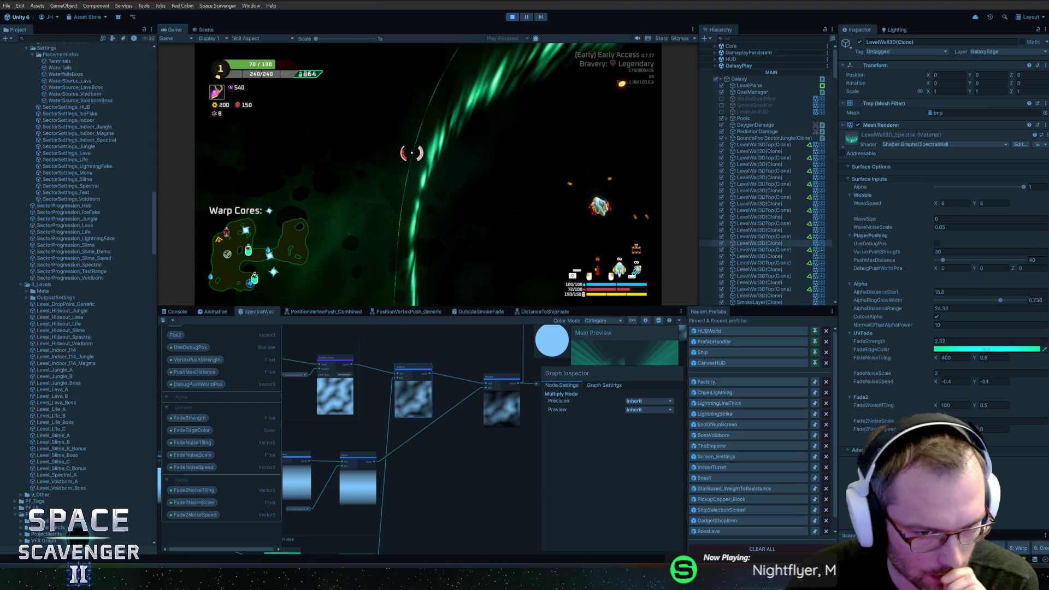
Reposition the UV node up and left in the SpectralWall graph
{"action": "scroll", "coordinate": [444, 395], "scroll_direction": "down", "scroll_amount": 3}
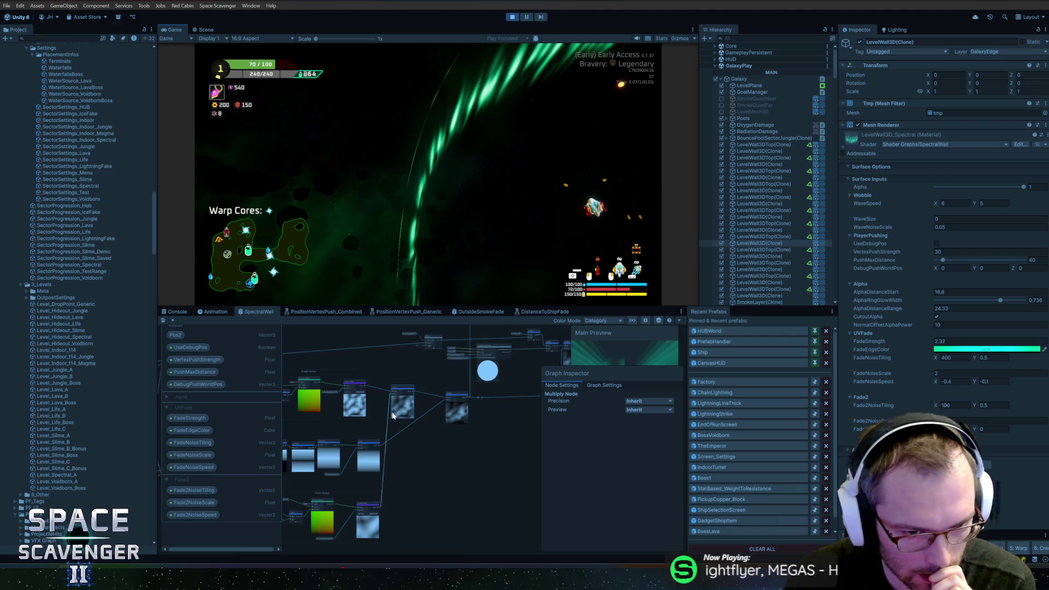
{"action": "scroll", "coordinate": [443, 399], "scroll_direction": "up", "scroll_amount": 3}
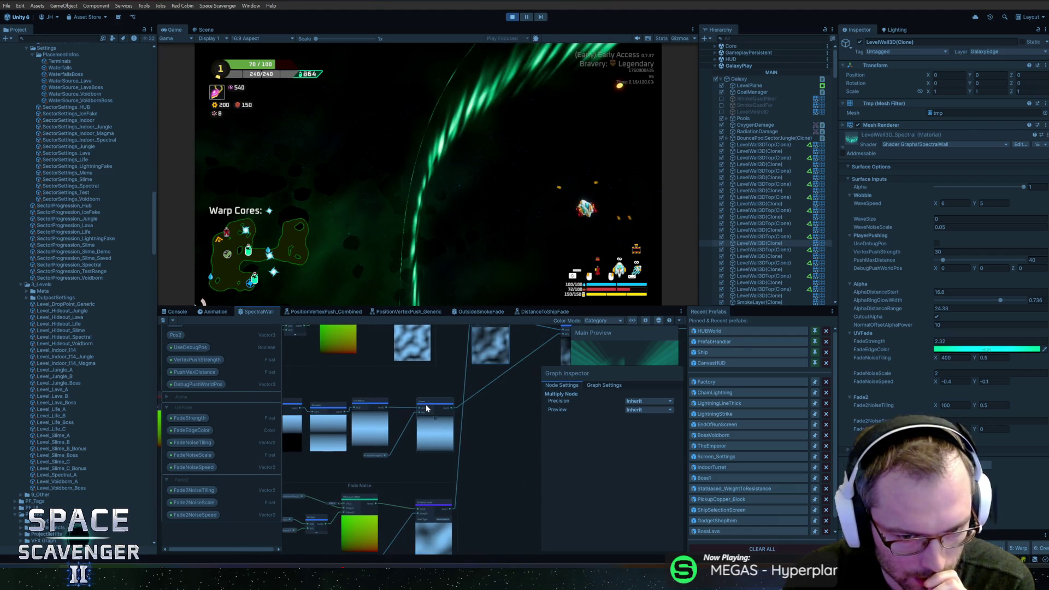
{"action": "scroll", "coordinate": [445, 408], "scroll_direction": "down", "scroll_amount": 3}
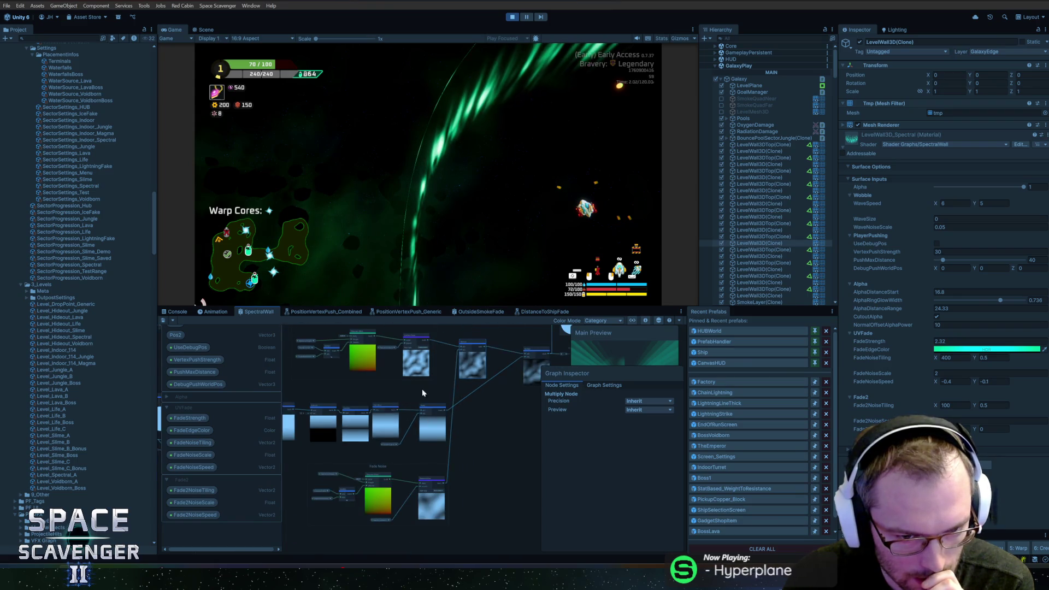
{"action": "left_click_drag", "start_coordinate": [422, 392], "coordinate": [492, 381]}
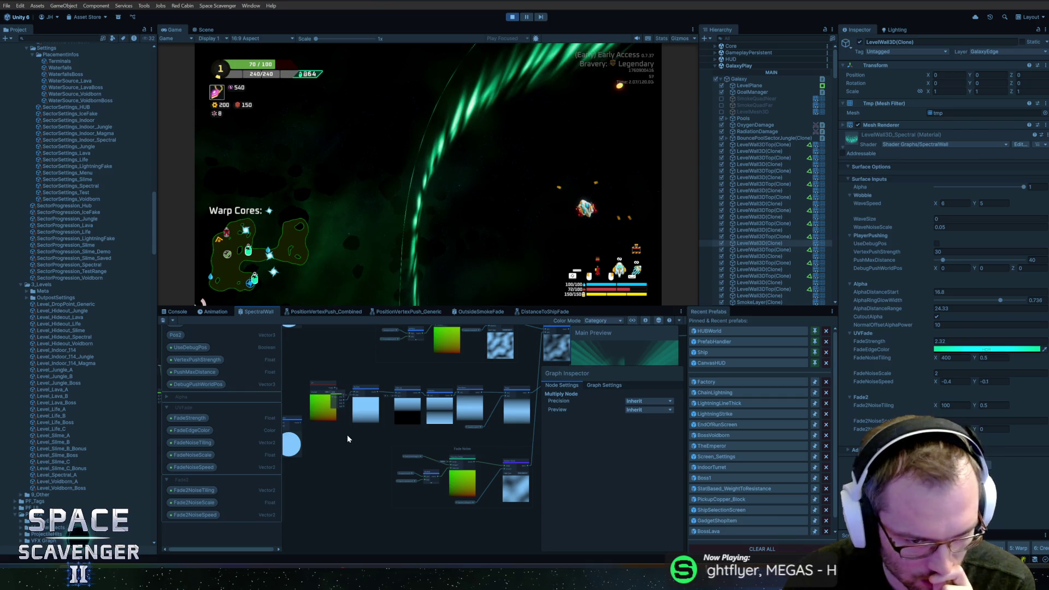
{"action": "scroll", "coordinate": [348, 438], "scroll_direction": "up", "scroll_amount": 4}
{"action": "mouse_move", "coordinate": [390, 433]}
{"action": "left_mouse_down"}
{"action": "mouse_move", "coordinate": [372, 426]}
{"action": "mouse_move", "coordinate": [376, 412]}
{"action": "left_mouse_up"}
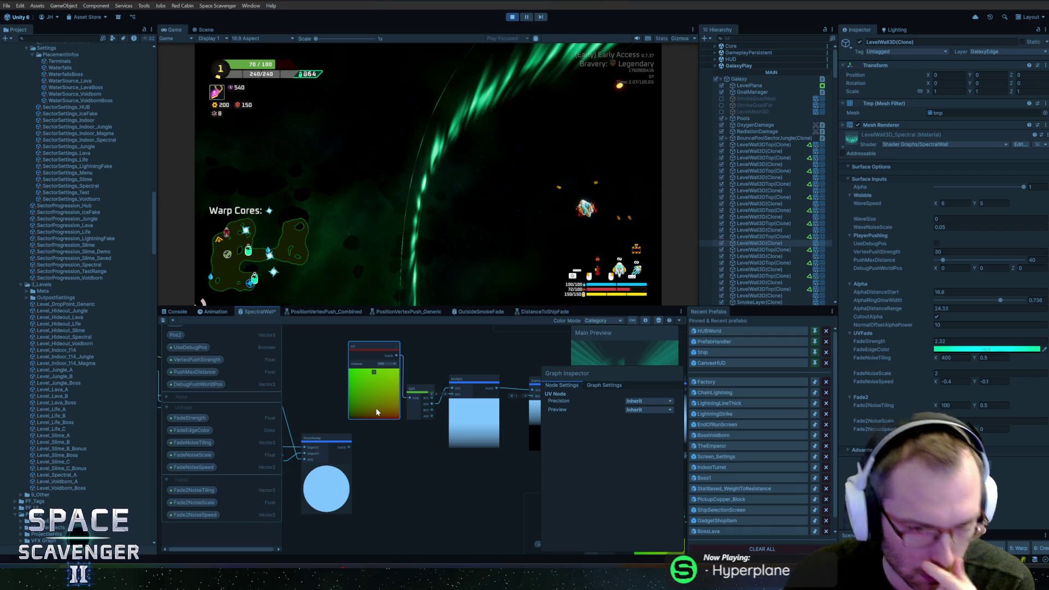
Delete the Smoothstep, Add, AlphaDistanceStart and AlphaRingGlowWidth nodes
{"action": "scroll", "coordinate": [399, 451], "scroll_direction": "down", "scroll_amount": 3}
{"action": "scroll", "coordinate": [339, 481], "scroll_direction": "up", "scroll_amount": 3}
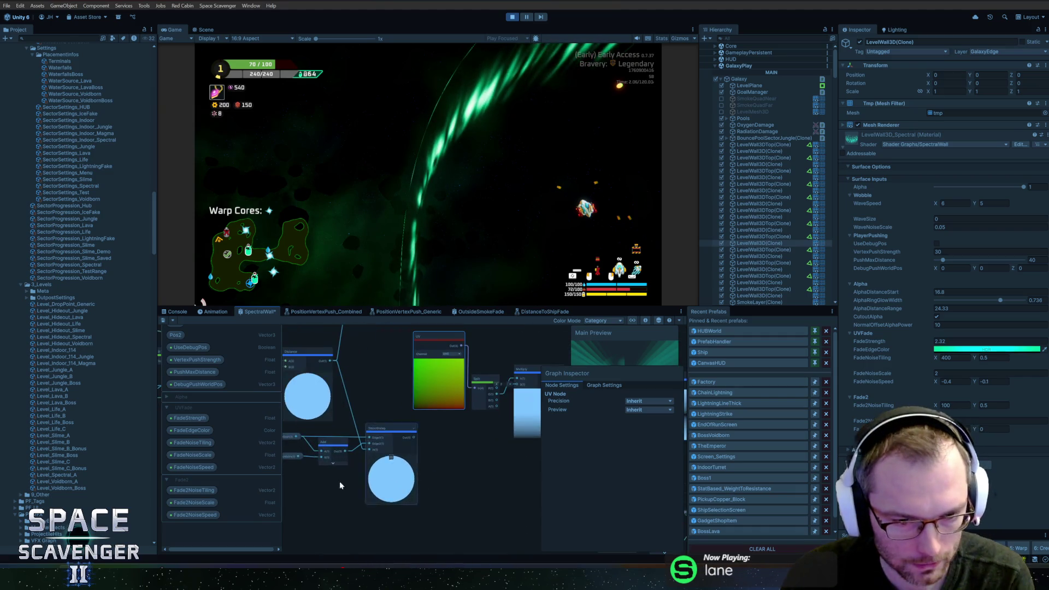
{"action": "left_click", "coordinate": [386, 466]}
{"action": "scroll", "coordinate": [386, 468], "scroll_direction": "up", "scroll_amount": 2}
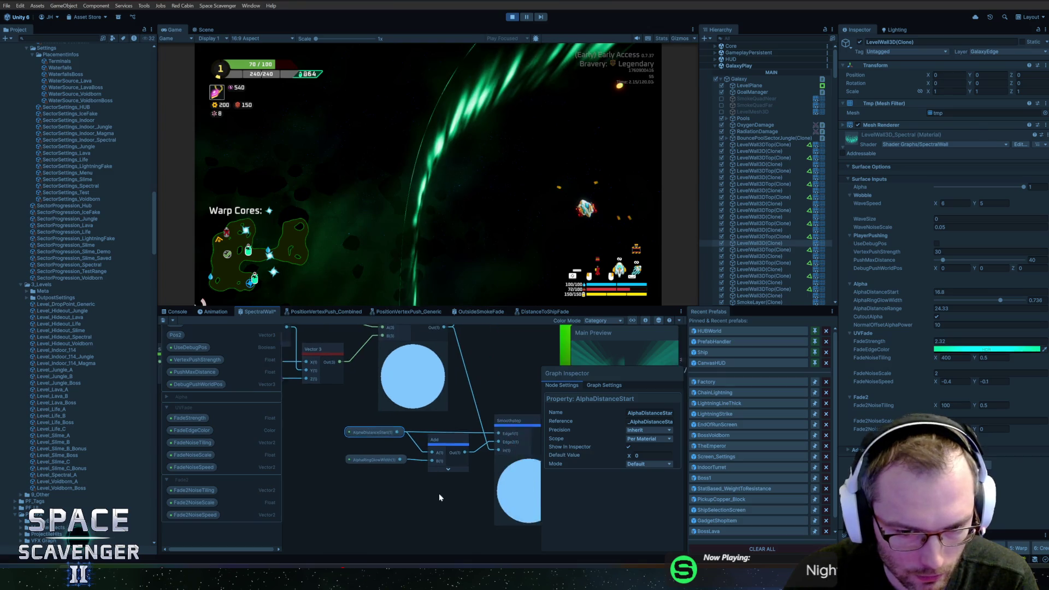
{"action": "left_click", "coordinate": [518, 488]}
{"action": "key", "text": "Delete"}
{"action": "left_click", "coordinate": [434, 462]}
{"action": "key", "text": "Delete"}
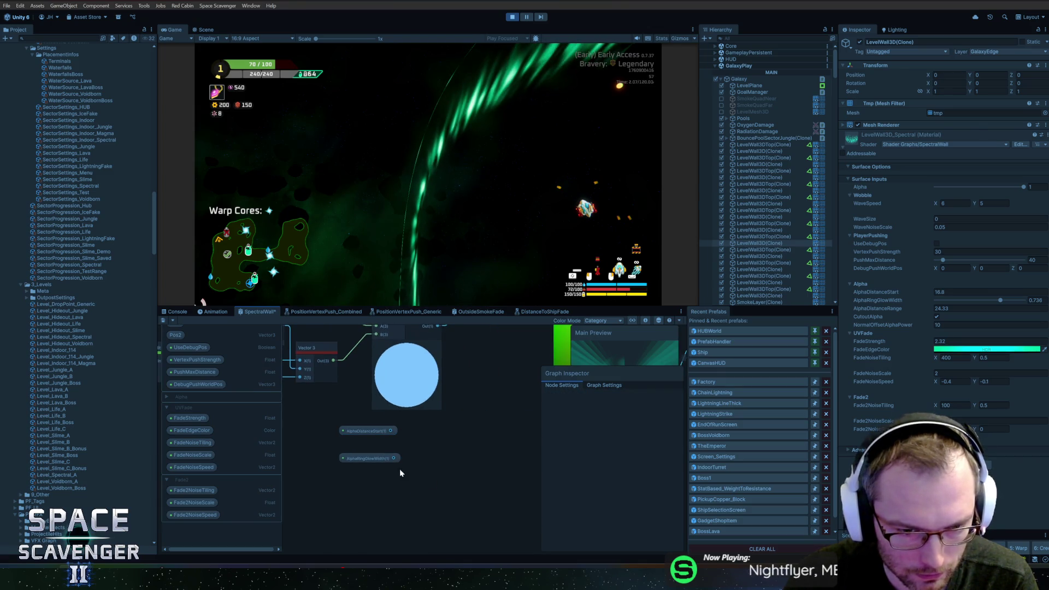
{"action": "left_click_drag", "start_coordinate": [390, 441], "coordinate": [389, 442]}
{"action": "key", "text": "Delete"}
{"action": "left_click", "coordinate": [372, 458]}
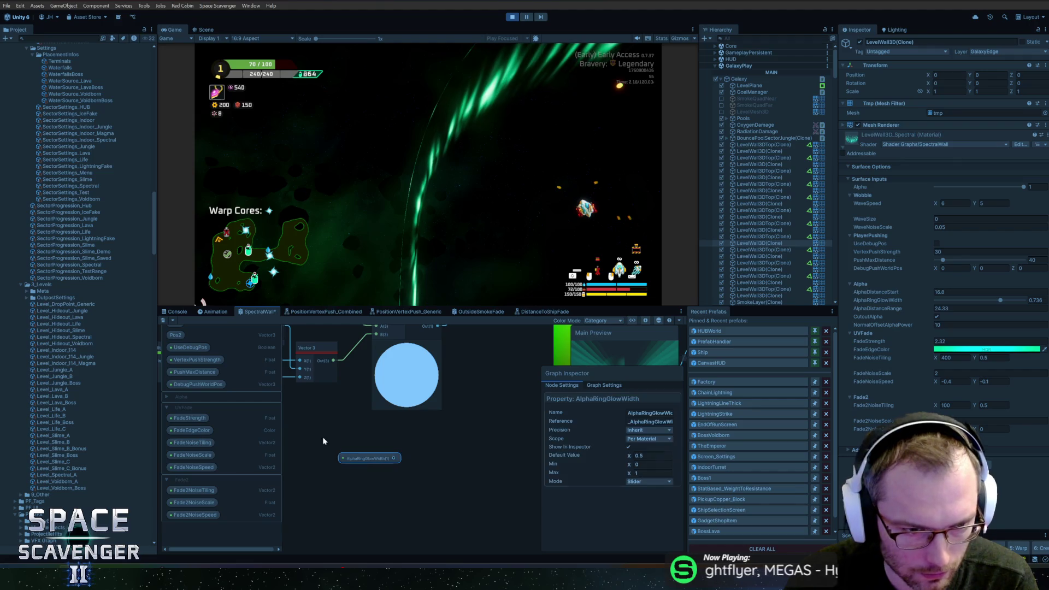
{"action": "key", "text": "Delete"}
Expand the Alpha property category and move a group of nodes upward
{"action": "left_click", "coordinate": [173, 396]}
{"action": "left_click", "coordinate": [165, 396]}
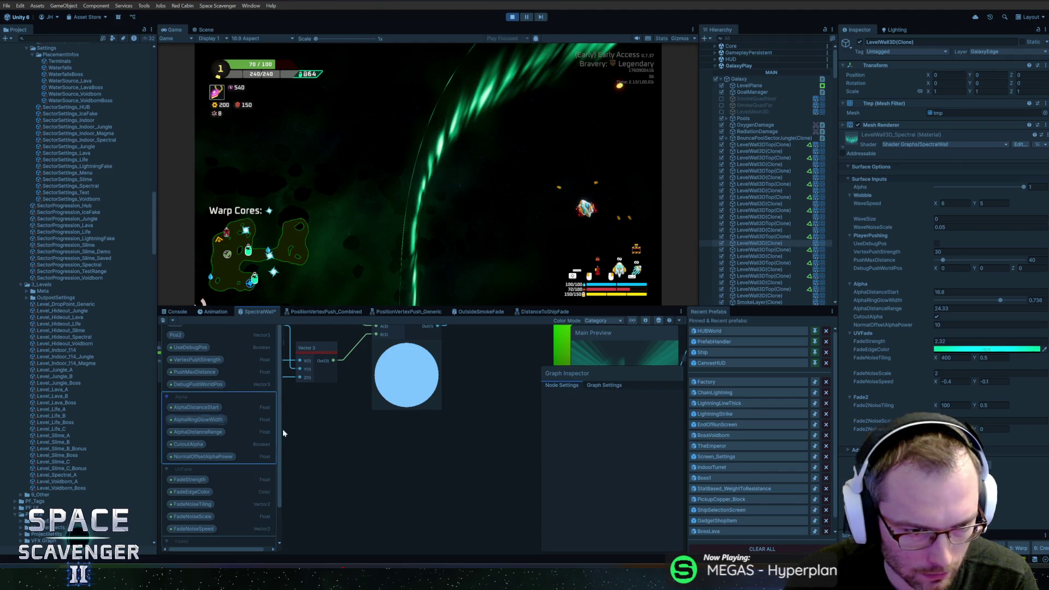
{"action": "scroll", "coordinate": [412, 447], "scroll_direction": "down", "scroll_amount": 5}
{"action": "scroll", "coordinate": [413, 448], "scroll_direction": "down", "scroll_amount": 2}
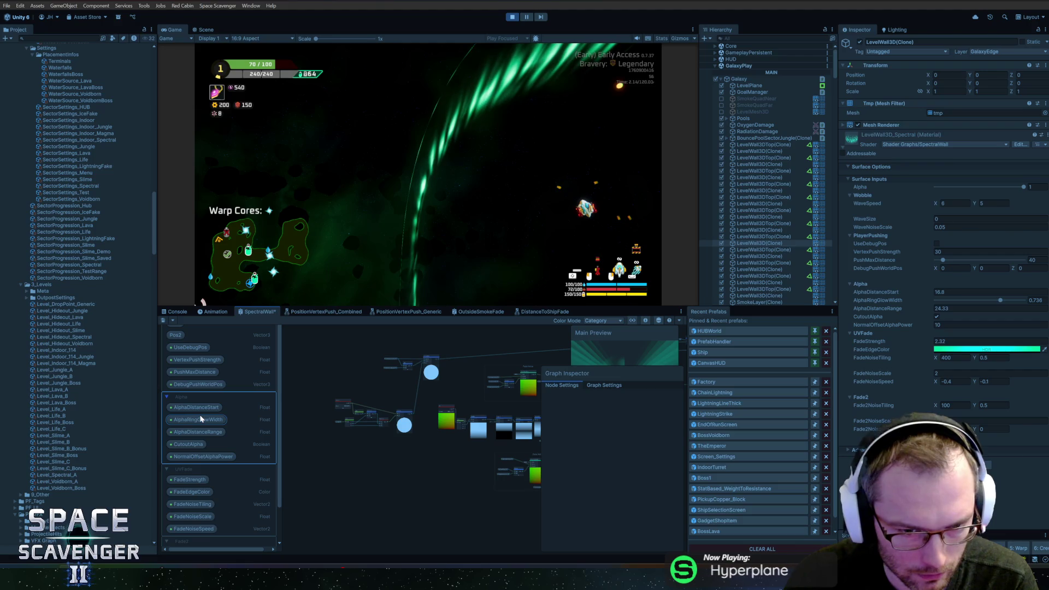
{"action": "scroll", "coordinate": [381, 380], "scroll_direction": "up", "scroll_amount": 4}
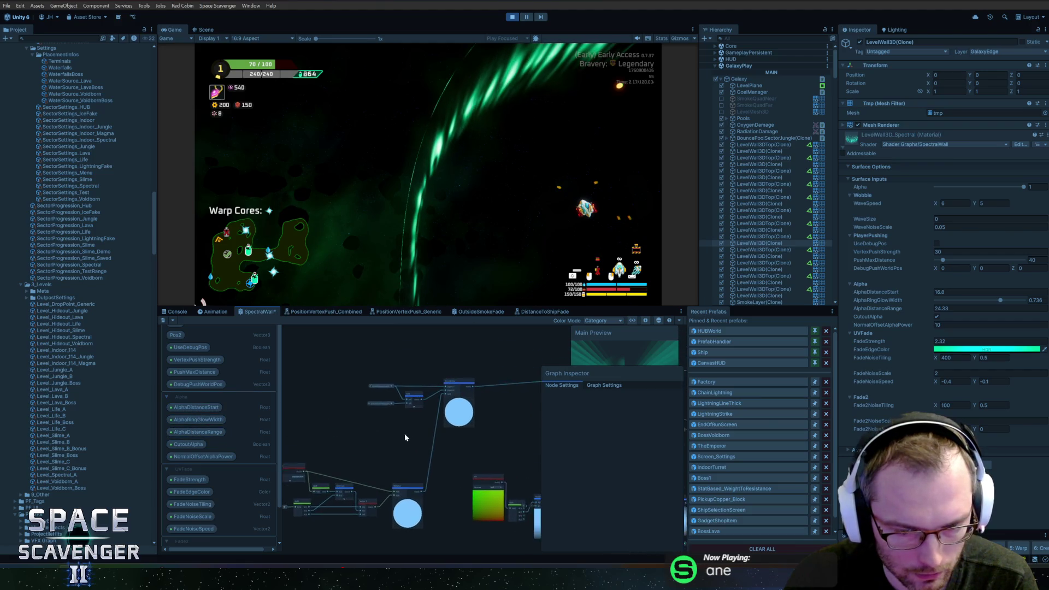
{"action": "left_click_drag", "start_coordinate": [474, 497], "coordinate": [474, 496]}
{"action": "left_click_drag", "start_coordinate": [462, 465], "coordinate": [462, 397]}
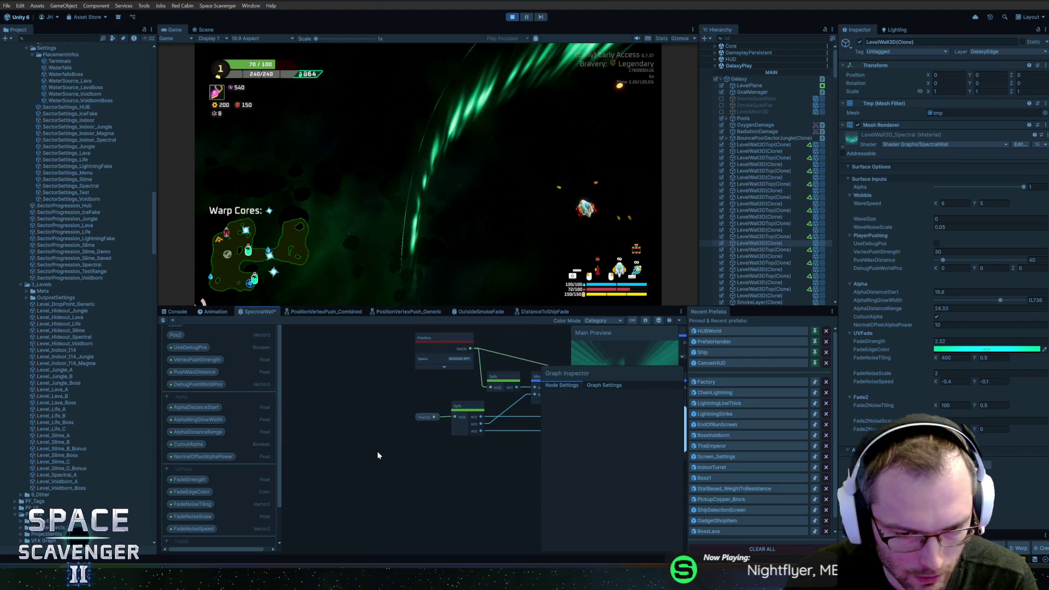
{"action": "left_click", "coordinate": [432, 435]}
{"action": "scroll", "coordinate": [383, 464], "scroll_direction": "up", "scroll_amount": 2}
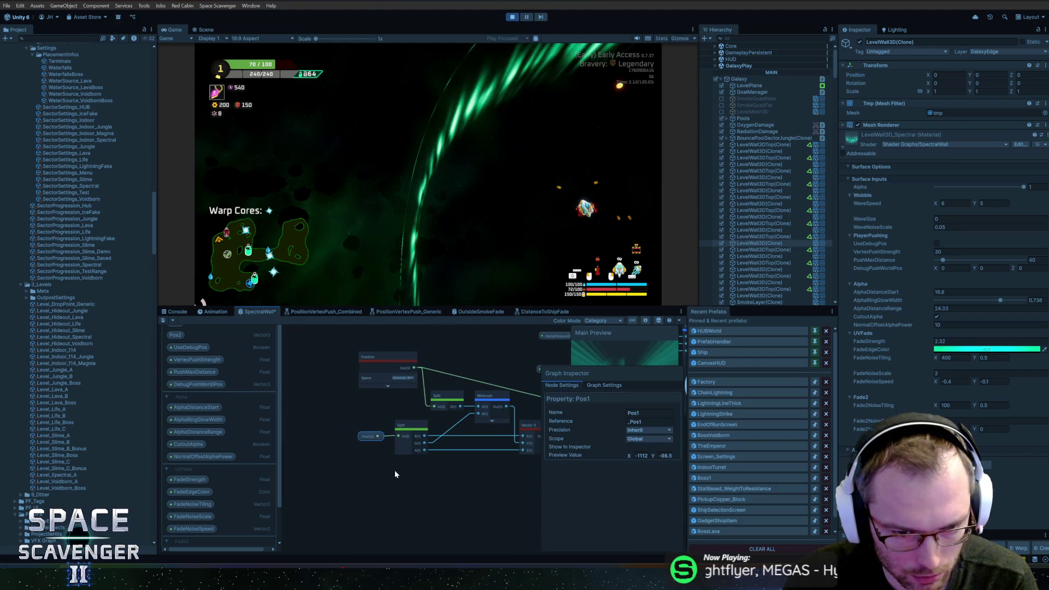
{"action": "left_click", "coordinate": [336, 449]}
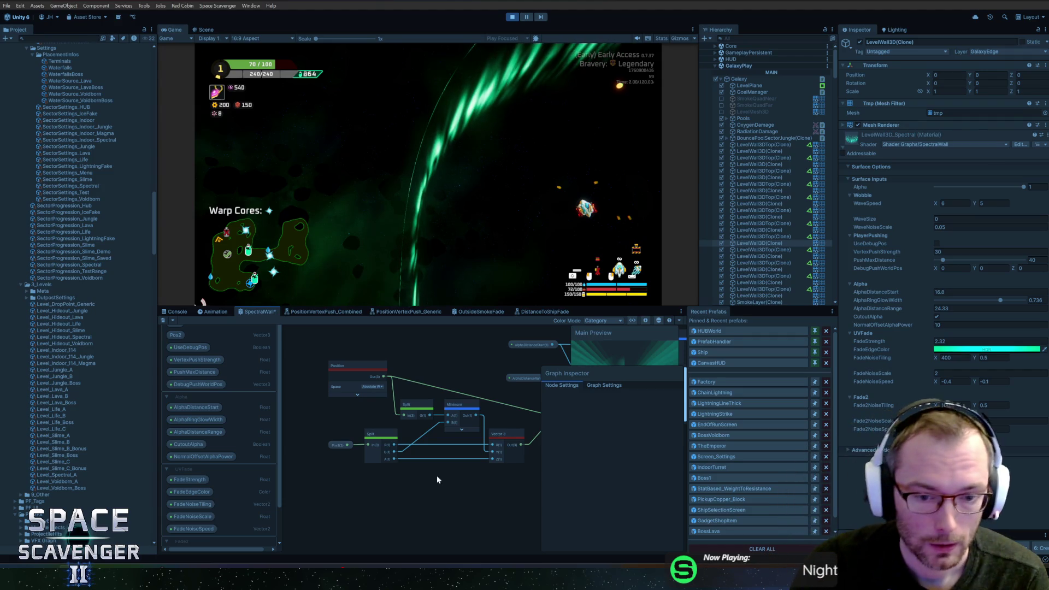
Survey the Distance, Power, Tiling And Offset and Split nodes, then open Create Node
{"action": "mouse_move", "coordinate": [486, 484]}
{"action": "left_mouse_down"}
{"action": "mouse_move", "coordinate": [353, 444]}
{"action": "mouse_move", "coordinate": [382, 442]}
{"action": "mouse_move", "coordinate": [319, 436]}
{"action": "left_mouse_up"}
{"action": "scroll", "coordinate": [353, 445], "scroll_direction": "down", "scroll_amount": 5}
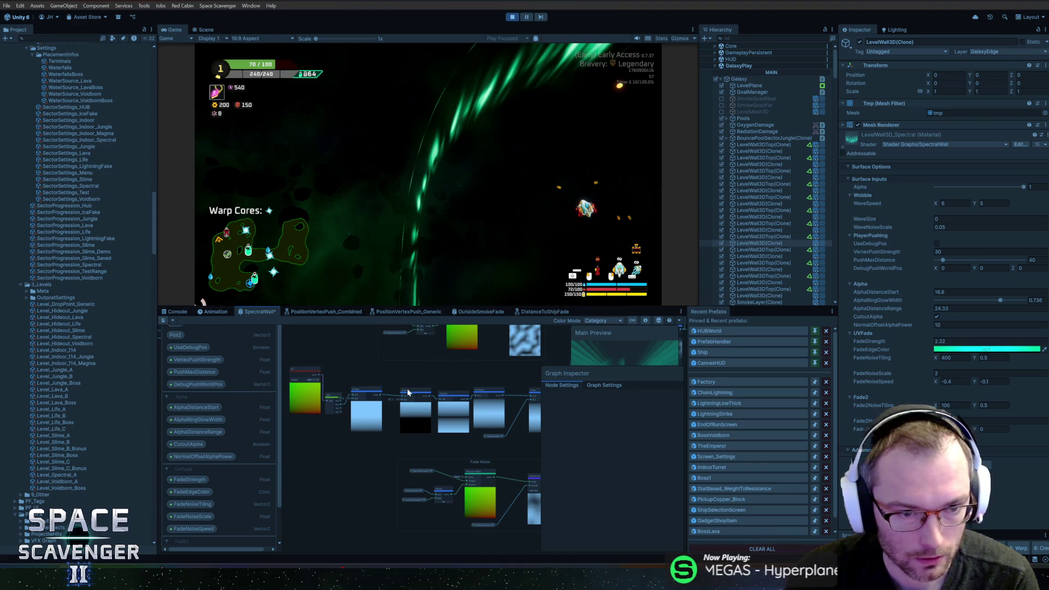
{"action": "mouse_move", "coordinate": [480, 383]}
{"action": "left_mouse_down"}
{"action": "mouse_move", "coordinate": [372, 378]}
{"action": "mouse_move", "coordinate": [457, 376]}
{"action": "left_mouse_up"}
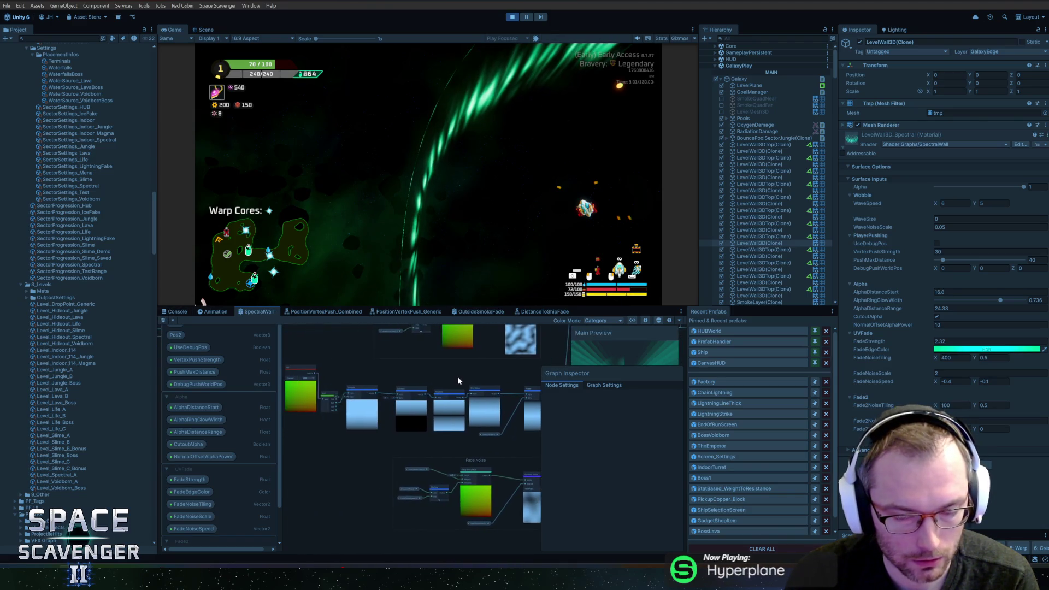
{"action": "scroll", "coordinate": [437, 406], "scroll_direction": "up", "scroll_amount": 3}
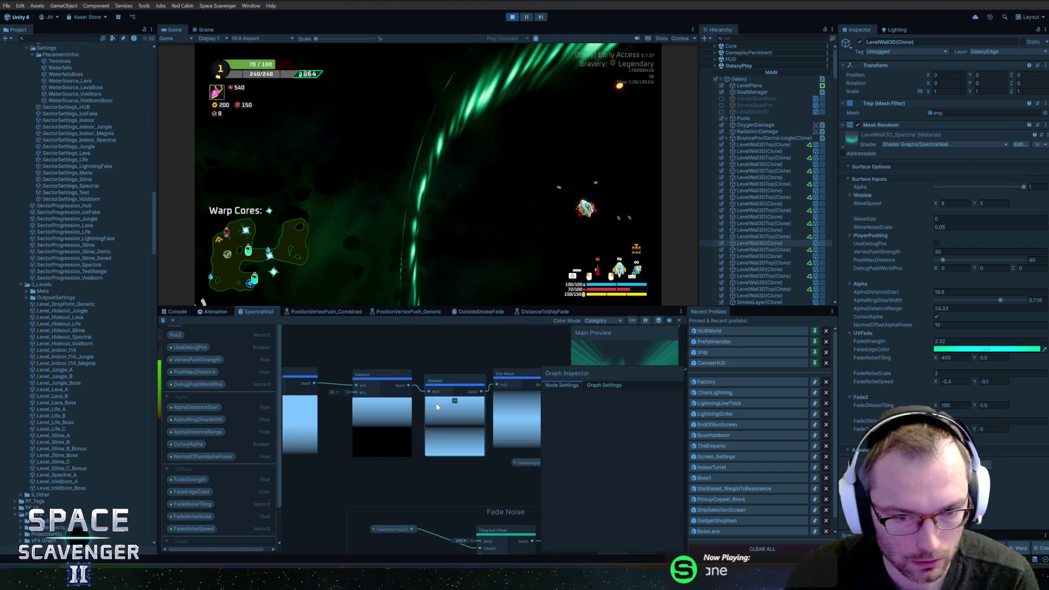
{"action": "mouse_move", "coordinate": [345, 435]}
{"action": "left_mouse_down"}
{"action": "mouse_move", "coordinate": [388, 430]}
{"action": "mouse_move", "coordinate": [278, 387]}
{"action": "left_mouse_up"}
{"action": "scroll", "coordinate": [362, 411], "scroll_direction": "down", "scroll_amount": 3}
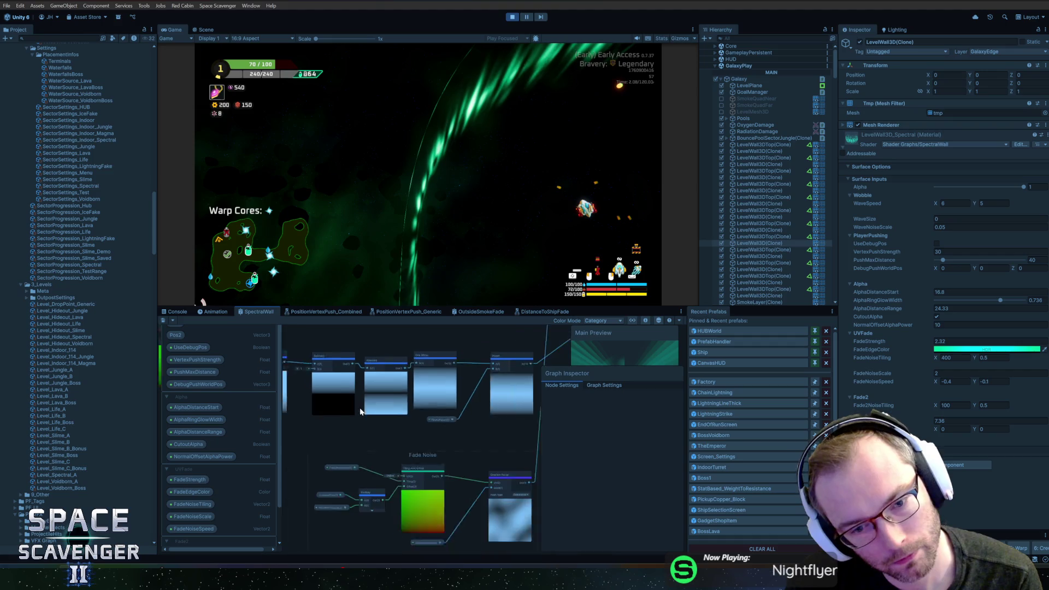
{"action": "left_click_drag", "start_coordinate": [376, 412], "coordinate": [450, 414]}
{"action": "right_click", "coordinate": [389, 419]}
{"action": "left_click", "coordinate": [394, 421]}
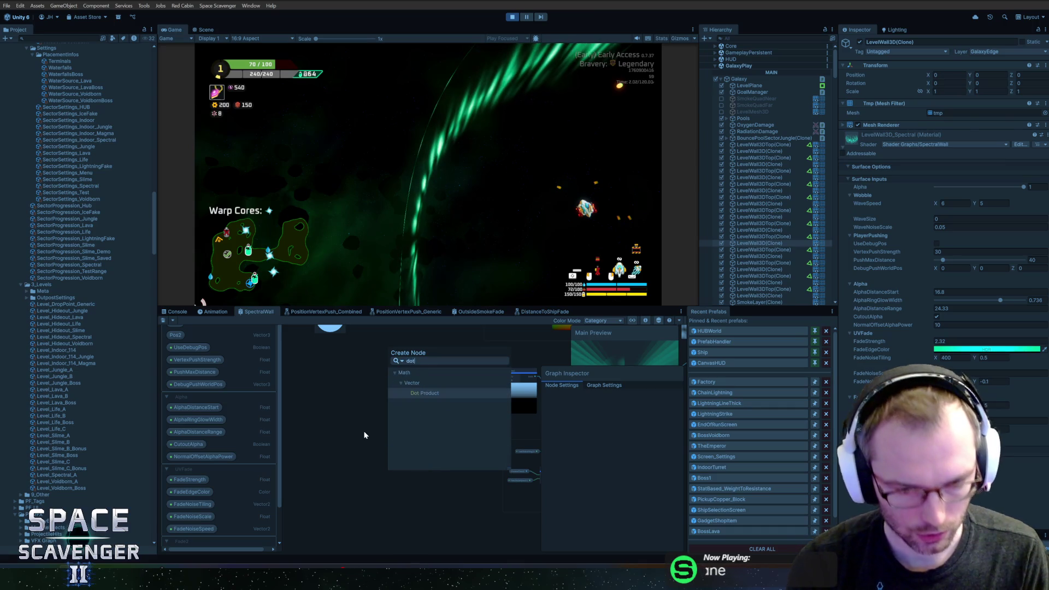
Create a Dot Product node fed by a Normal Vector, with B set to X 1, Y 0
{"action": "key", "text": "Escape"}
{"action": "mouse_move", "coordinate": [365, 435]}
{"action": "left_mouse_down"}
{"action": "mouse_move", "coordinate": [417, 481]}
{"action": "mouse_move", "coordinate": [431, 437]}
{"action": "mouse_move", "coordinate": [410, 402]}
{"action": "mouse_move", "coordinate": [382, 484]}
{"action": "left_mouse_up"}
{"action": "left_click_drag", "start_coordinate": [375, 398], "coordinate": [373, 421]}
{"action": "right_click", "coordinate": [373, 421]}
{"action": "left_click", "coordinate": [392, 275]}
{"action": "type", "text": "normal"}
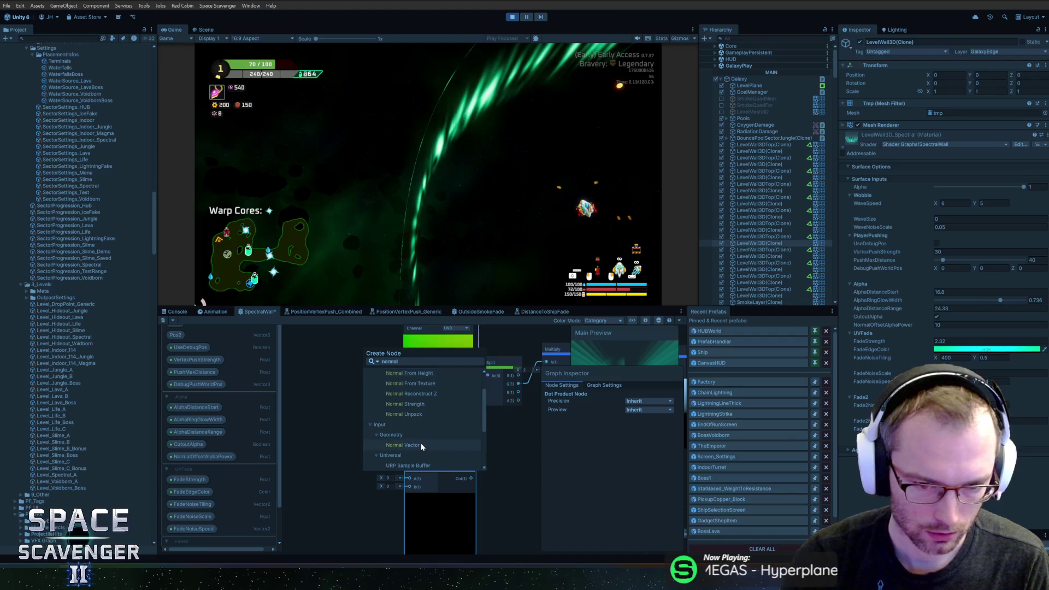
{"action": "left_click", "coordinate": [421, 444]}
{"action": "mouse_move", "coordinate": [386, 433]}
{"action": "left_mouse_down"}
{"action": "mouse_move", "coordinate": [316, 399]}
{"action": "mouse_move", "coordinate": [411, 479]}
{"action": "left_mouse_up"}
{"action": "left_click", "coordinate": [391, 459]}
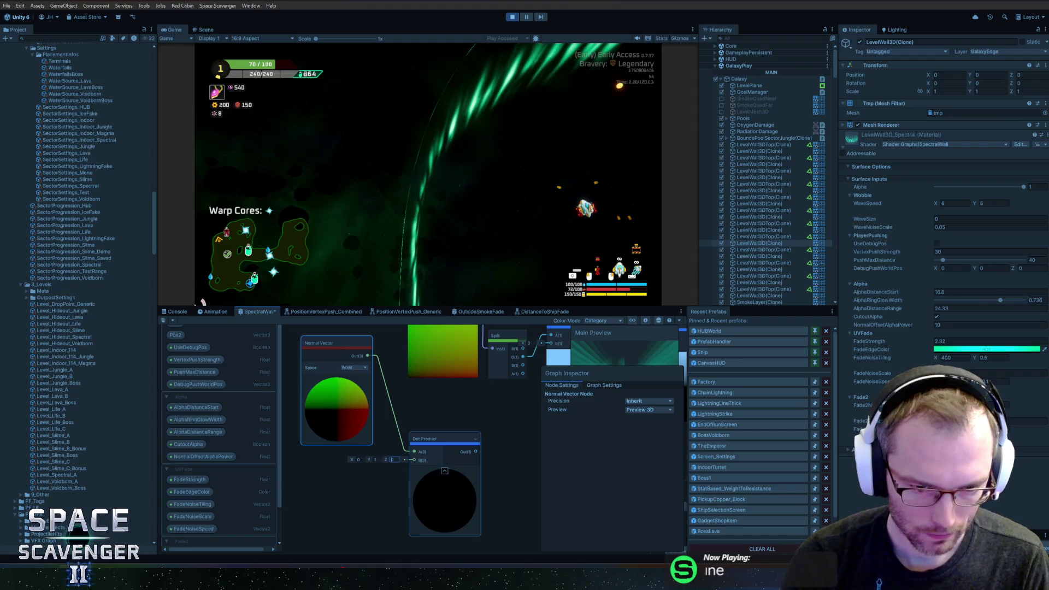
{"action": "type", "text": "1"}
{"action": "key", "text": "Tab"}
{"action": "type", "text": "0"}
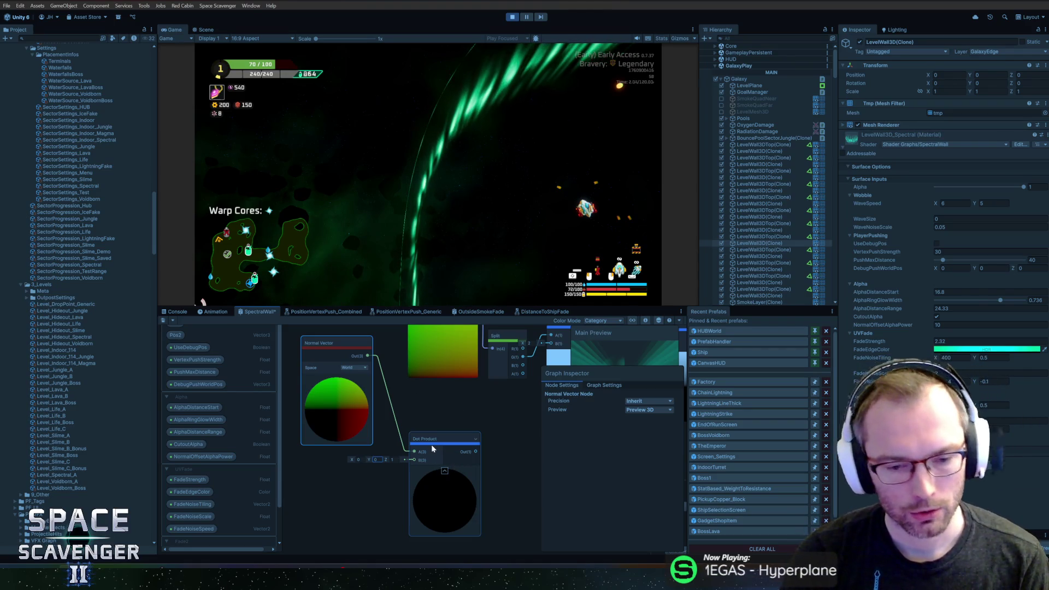
Shift the Dot Product node left and add an Add node after it
{"action": "left_click_drag", "start_coordinate": [434, 448], "coordinate": [411, 444]}
{"action": "key", "text": "f"}
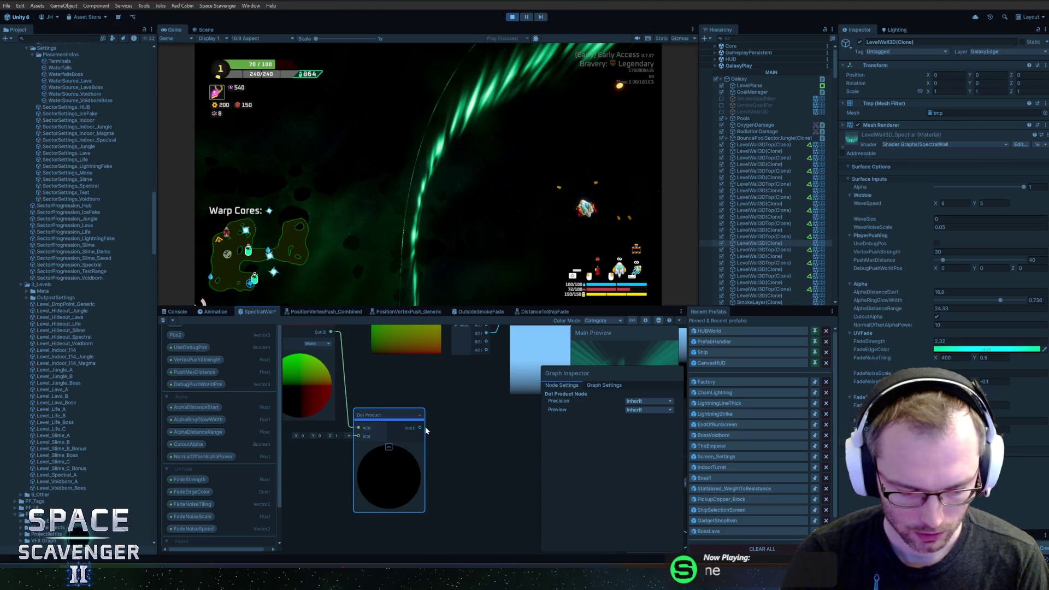
{"action": "scroll", "coordinate": [400, 427], "scroll_direction": "down", "scroll_amount": 3}
{"action": "left_click", "coordinate": [437, 438]}
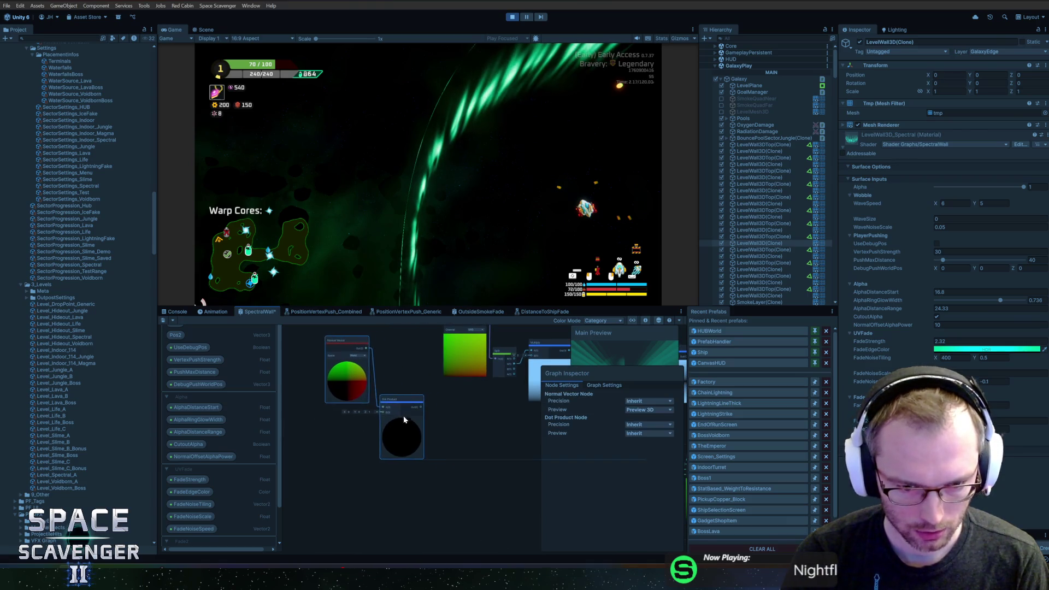
{"action": "scroll", "coordinate": [437, 410], "scroll_direction": "up", "scroll_amount": 2}
{"action": "key", "text": "space"}
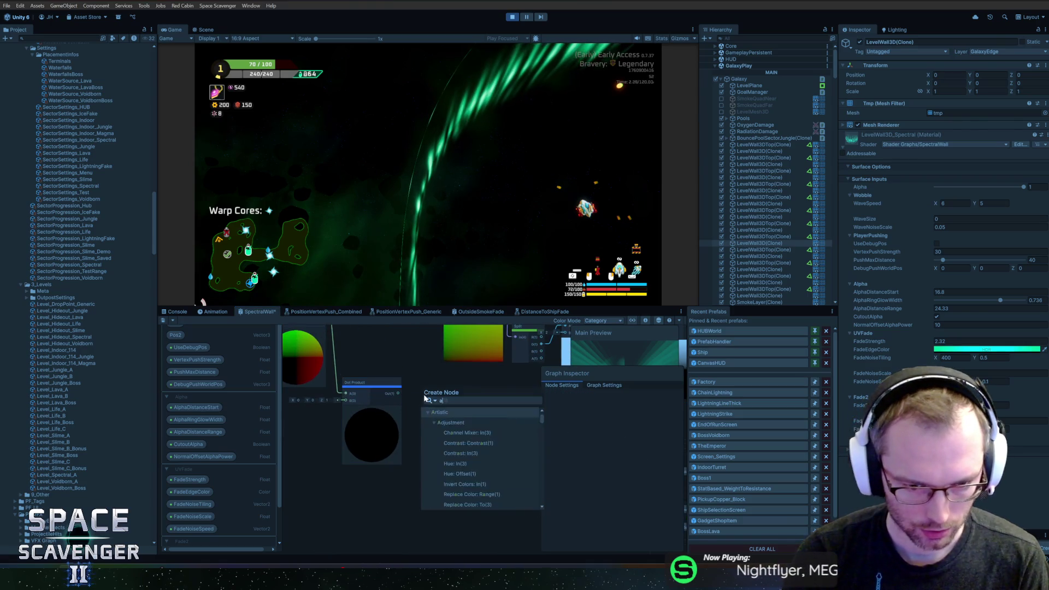
{"action": "type", "text": "add"}
{"action": "double_click", "coordinate": [457, 435]}
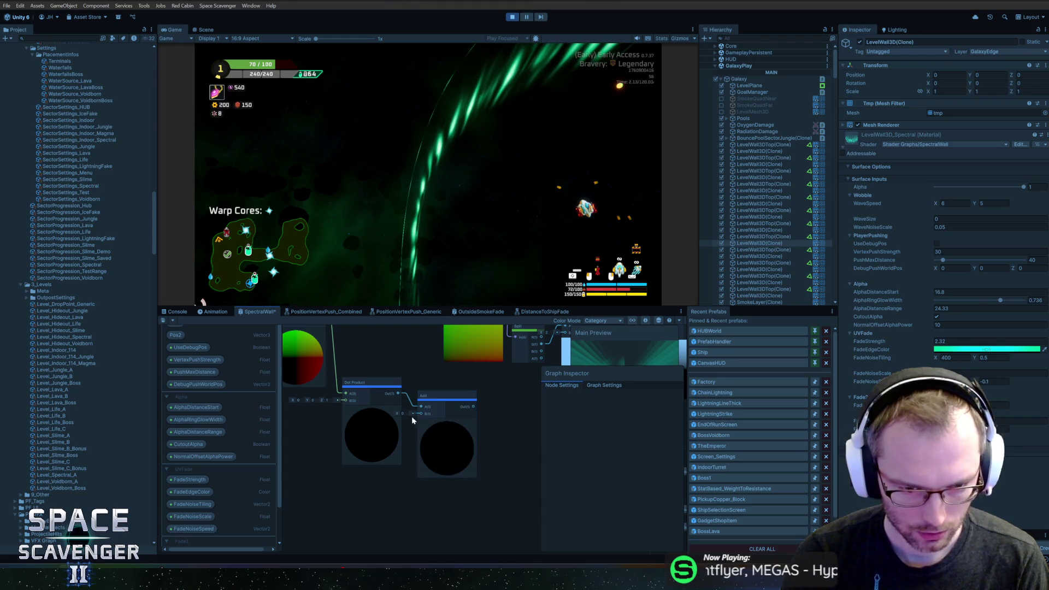
Add a Divide node fed by the Add node
{"action": "left_click", "coordinate": [453, 416]}
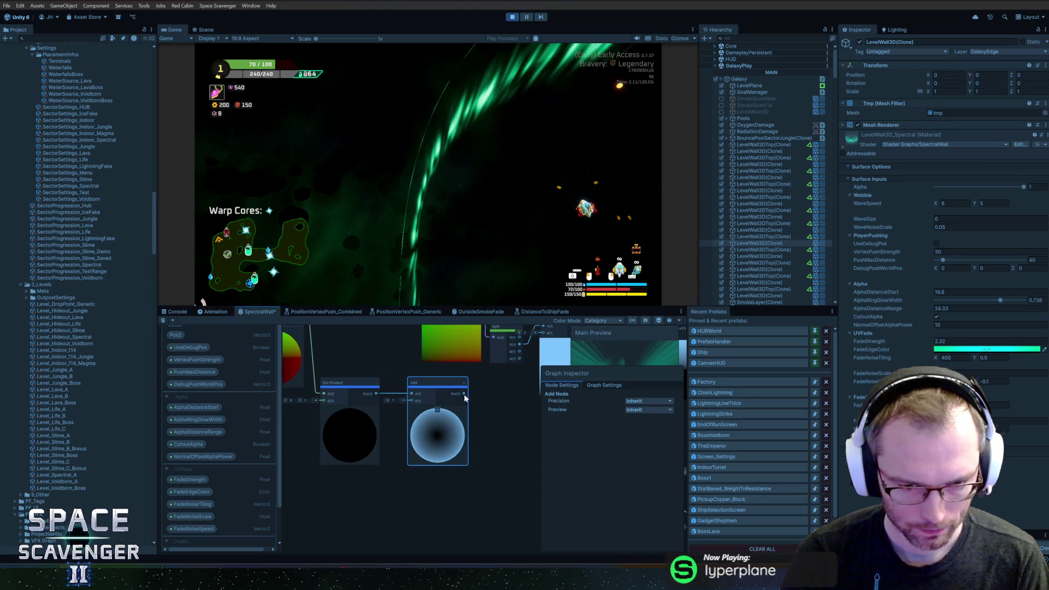
{"action": "key", "text": "space"}
{"action": "type", "text": "divi"}
{"action": "key", "text": "Return"}
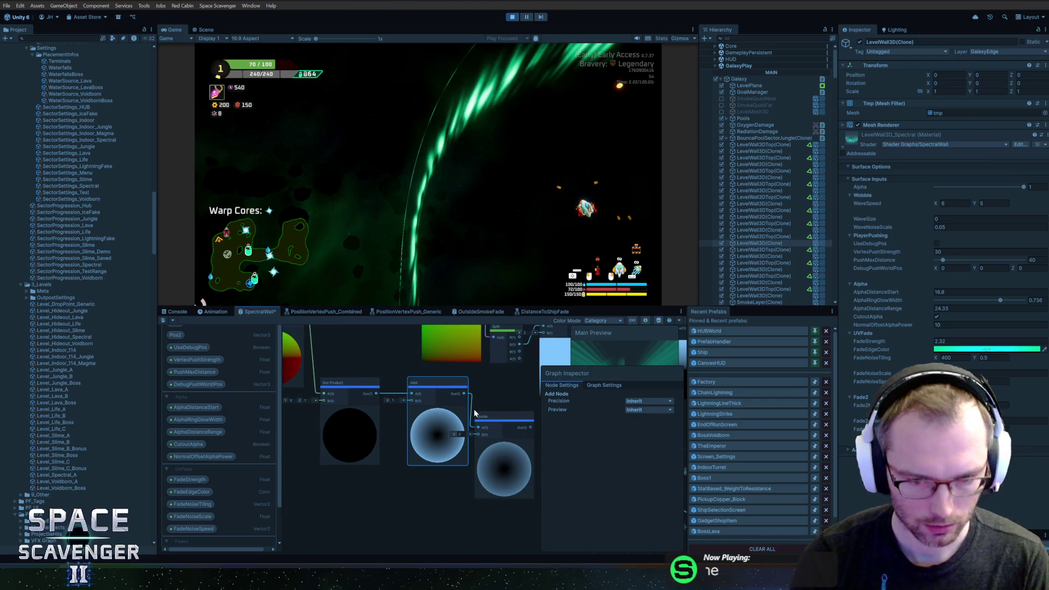
{"action": "mouse_move", "coordinate": [477, 428]}
{"action": "left_mouse_down"}
{"action": "mouse_move", "coordinate": [431, 392]}
{"action": "mouse_move", "coordinate": [476, 423]}
{"action": "left_mouse_up"}
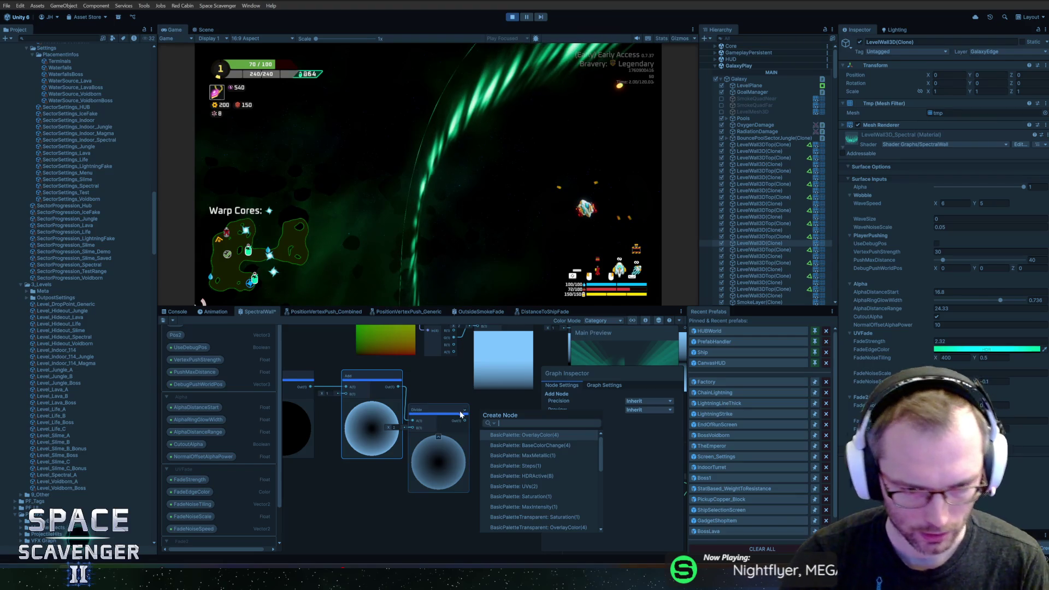
{"action": "key", "text": "Escape"}
{"action": "left_click_drag", "start_coordinate": [444, 382], "coordinate": [488, 386]}
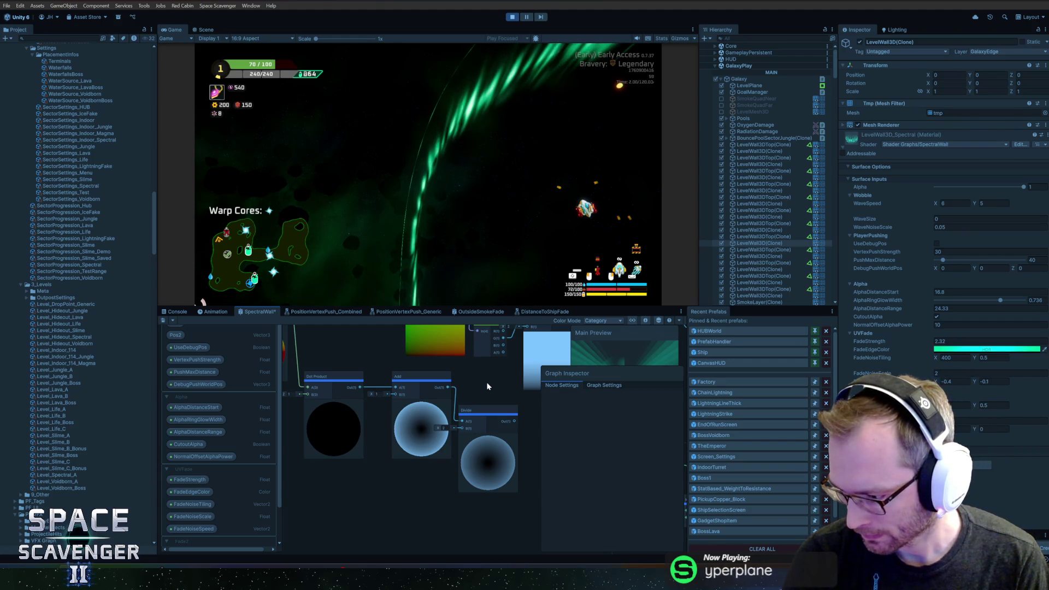
Create an Absolute node fed by the Dot Product output
{"action": "left_click", "coordinate": [360, 429]}
{"action": "key", "text": "f"}
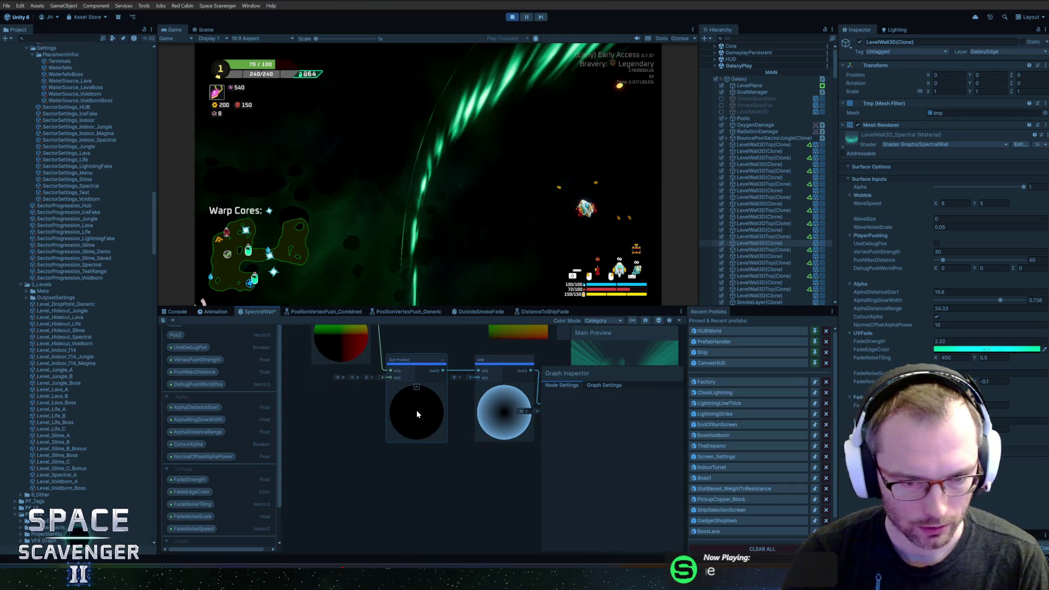
{"action": "left_click", "coordinate": [457, 421]}
{"action": "key", "text": "space"}
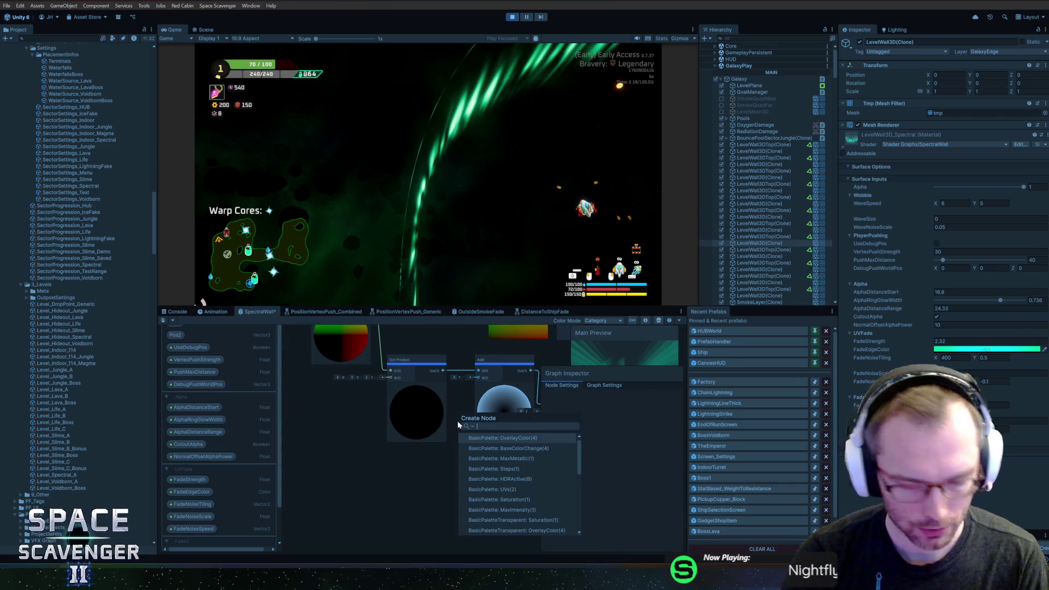
{"action": "type", "text": "ab"}
{"action": "key", "text": "Return"}
{"action": "left_click_drag", "start_coordinate": [495, 484], "coordinate": [502, 523]}
Delete the unwanted Add and Divide nodes
{"action": "mouse_move", "coordinate": [501, 444]}
{"action": "left_mouse_down"}
{"action": "mouse_move", "coordinate": [439, 445]}
{"action": "mouse_move", "coordinate": [425, 386]}
{"action": "mouse_move", "coordinate": [409, 391]}
{"action": "mouse_move", "coordinate": [410, 403]}
{"action": "mouse_move", "coordinate": [460, 399]}
{"action": "left_mouse_up"}
{"action": "left_click", "coordinate": [454, 432]}
{"action": "key", "text": "Delete"}
{"action": "left_click", "coordinate": [500, 437]}
{"action": "key", "text": "Delete"}
Add a One Minus node from Absolute's output
{"action": "scroll", "coordinate": [448, 402], "scroll_direction": "up", "scroll_amount": 2}
{"action": "type", "text": "one"}
{"action": "key", "text": "Return"}
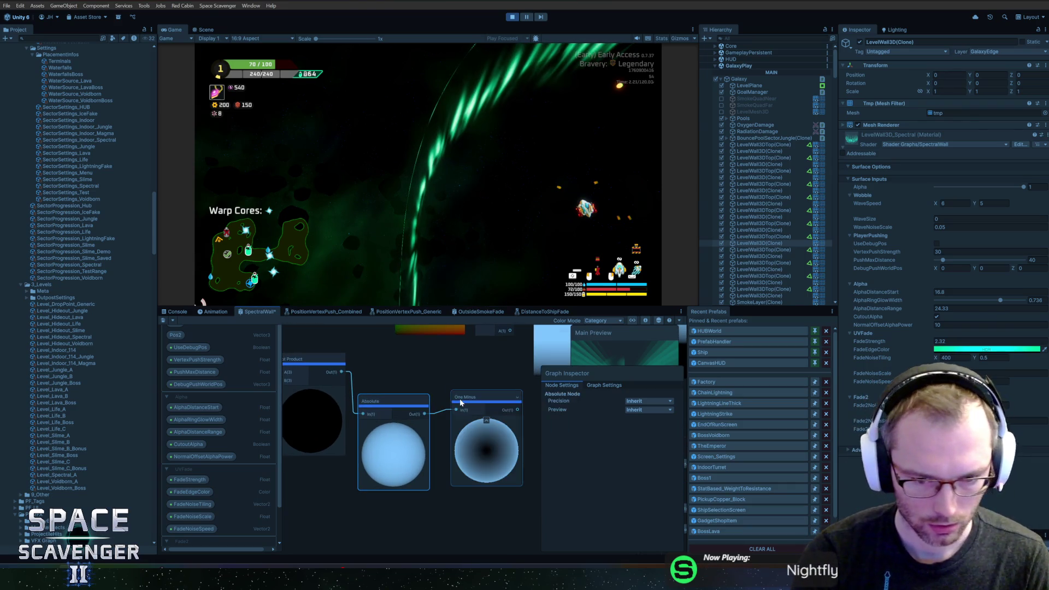
{"action": "scroll", "coordinate": [478, 439], "scroll_direction": "down", "scroll_amount": 3}
{"action": "left_click", "coordinate": [434, 405]}
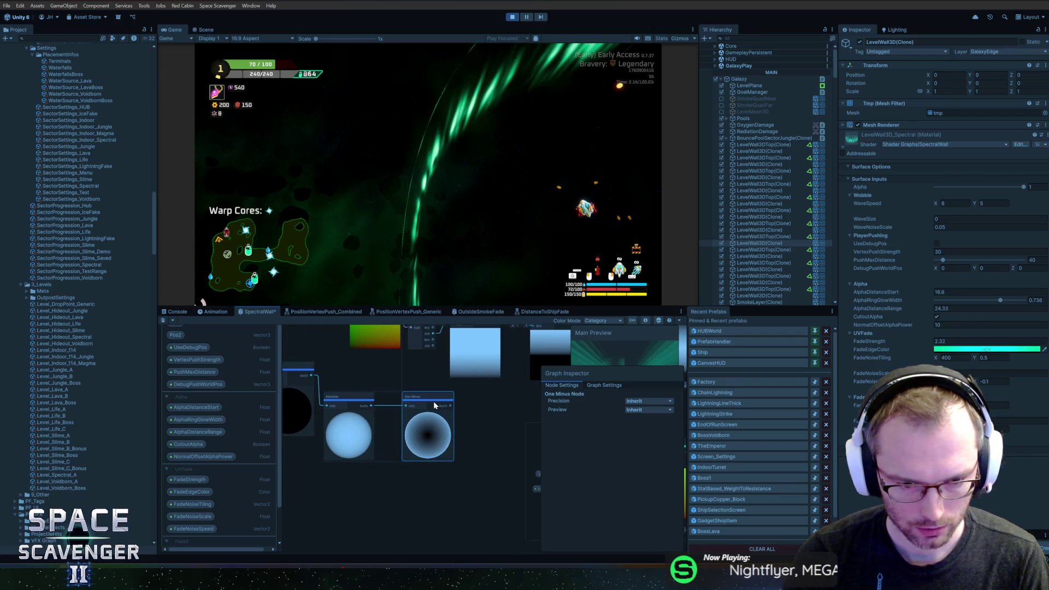
{"action": "scroll", "coordinate": [468, 398], "scroll_direction": "down", "scroll_amount": 3}
{"action": "scroll", "coordinate": [372, 444], "scroll_direction": "up", "scroll_amount": 3}
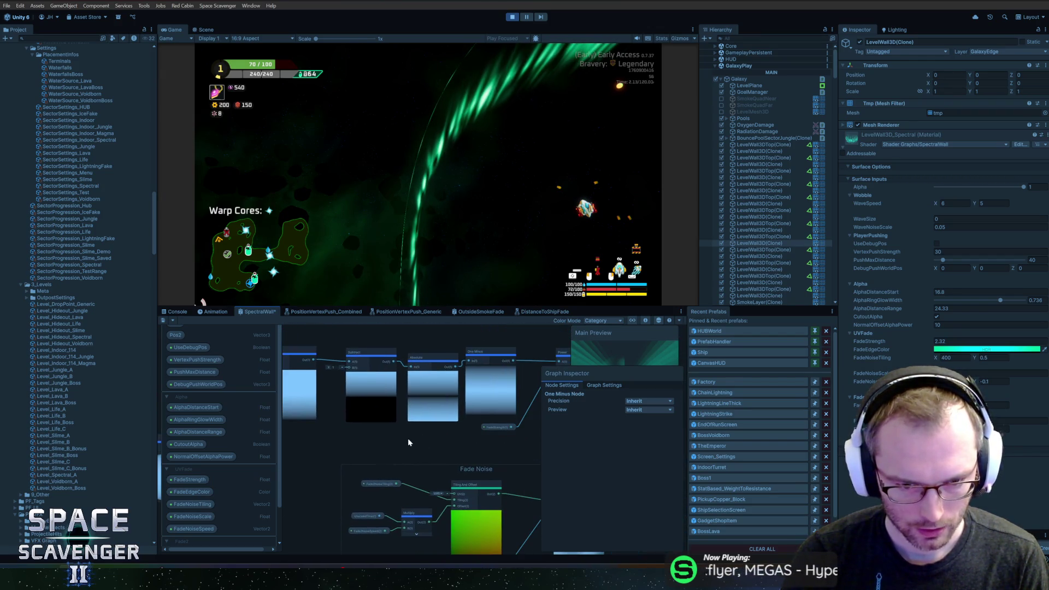
{"action": "left_click_drag", "start_coordinate": [371, 445], "coordinate": [359, 443]}
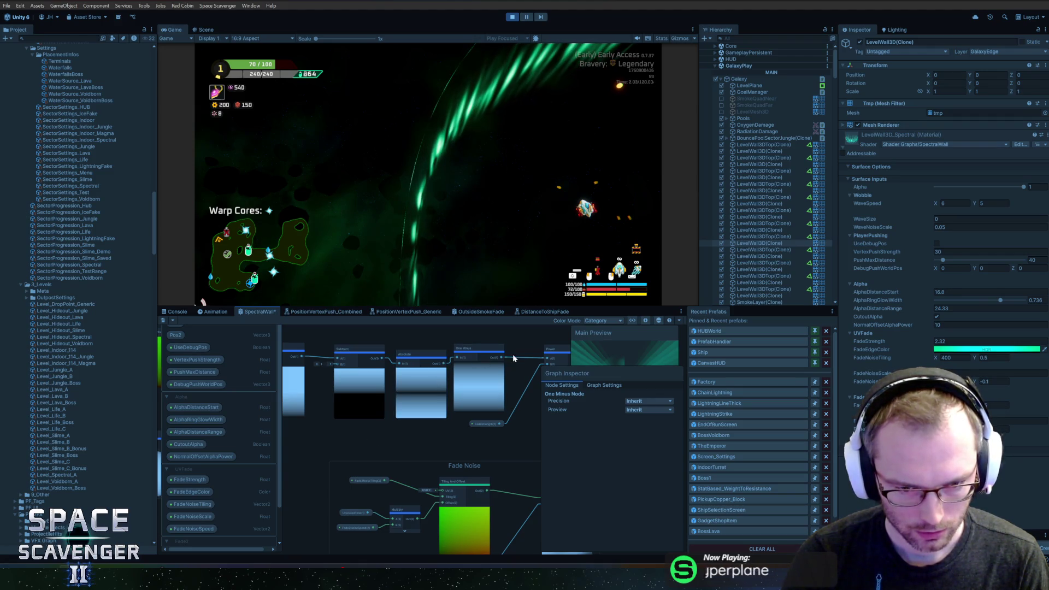
{"action": "left_click_drag", "start_coordinate": [503, 355], "coordinate": [507, 357]}
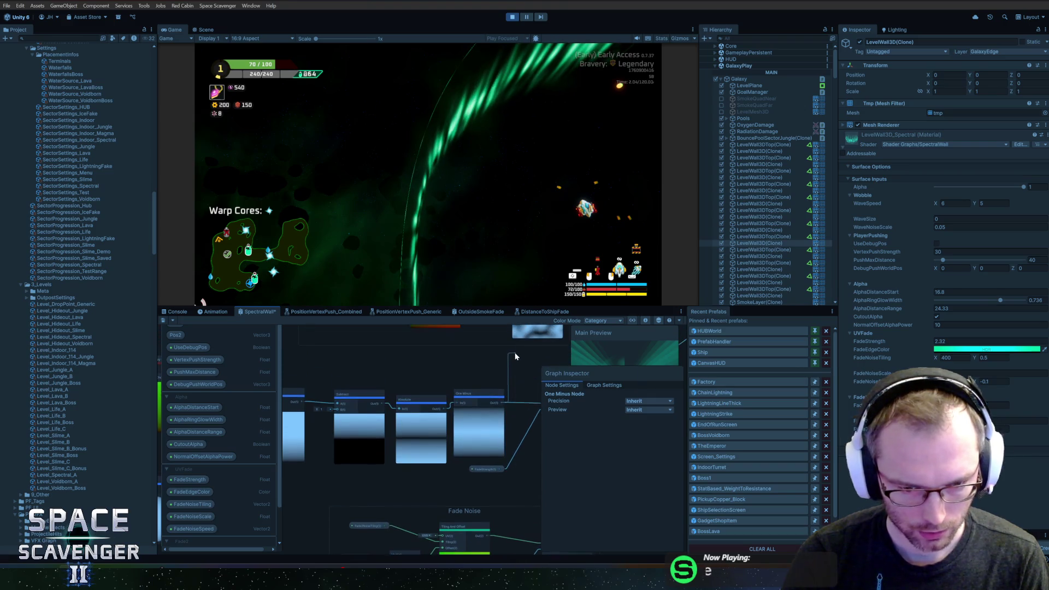
{"action": "key", "text": "space"}
Add a Minimum node to the graph
{"action": "type", "text": "min"}
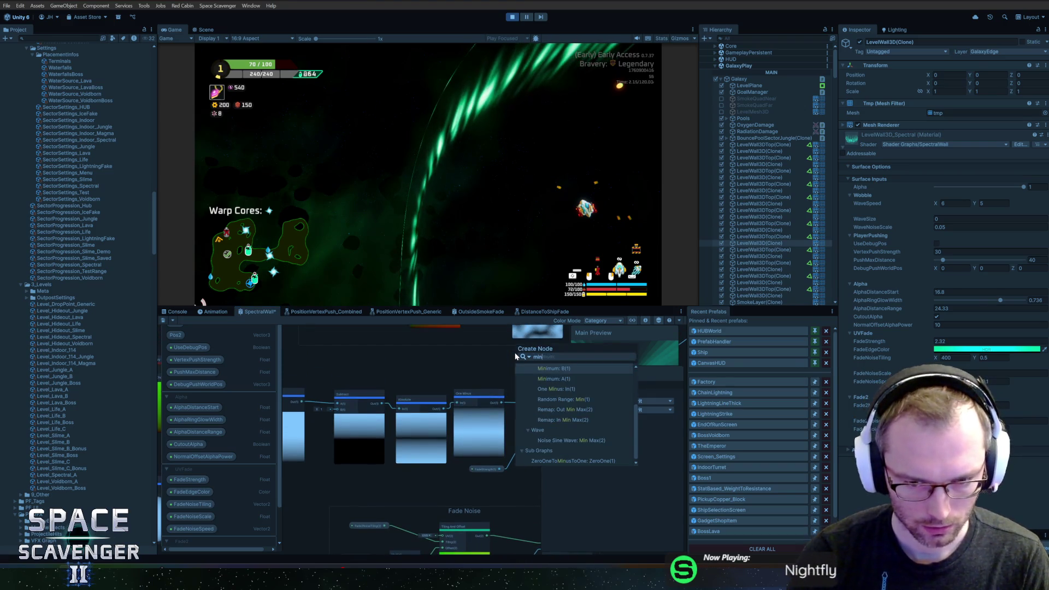
{"action": "key", "text": "Return"}
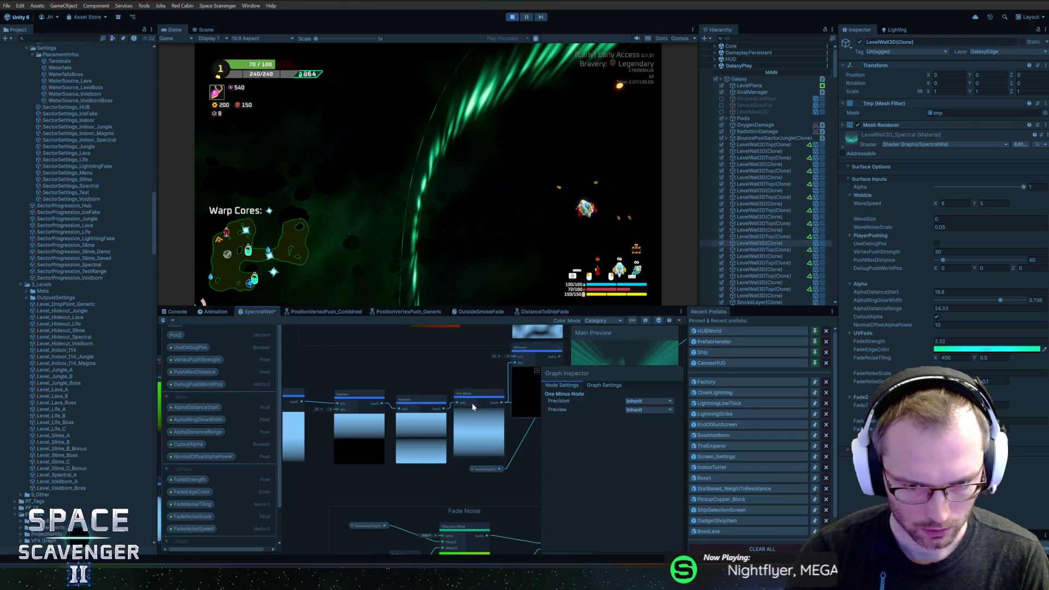
{"action": "scroll", "coordinate": [334, 474], "scroll_direction": "down", "scroll_amount": 3}
{"action": "left_click", "coordinate": [306, 378]}
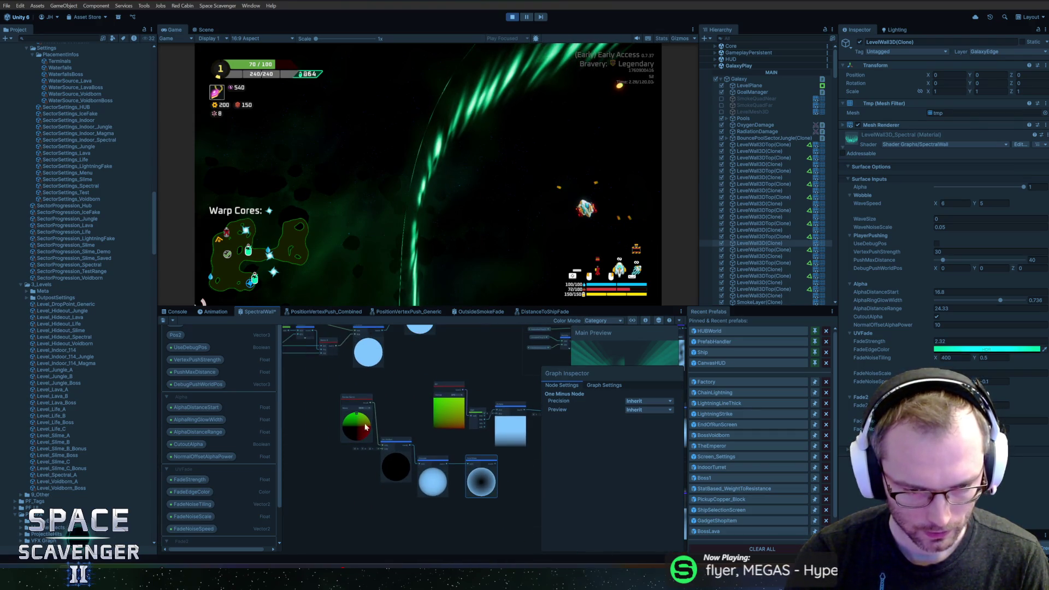
{"action": "scroll", "coordinate": [367, 433], "scroll_direction": "up", "scroll_amount": 3}
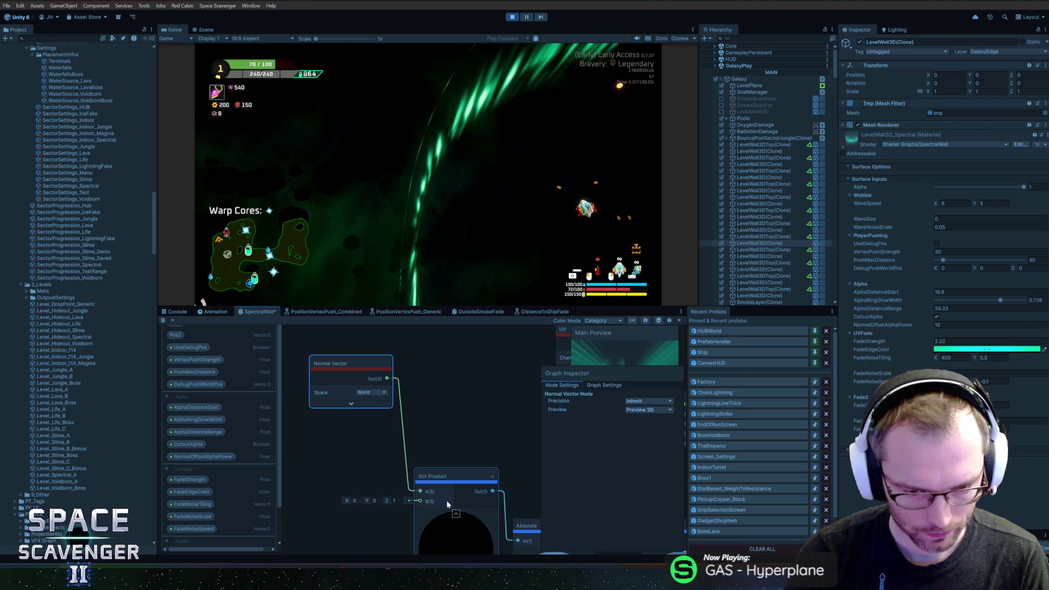
Collapse Dot Product, Absolute and One Minus previews and align them in a row after Normal Vector
{"action": "left_click", "coordinate": [456, 512]}
{"action": "left_click", "coordinate": [503, 525]}
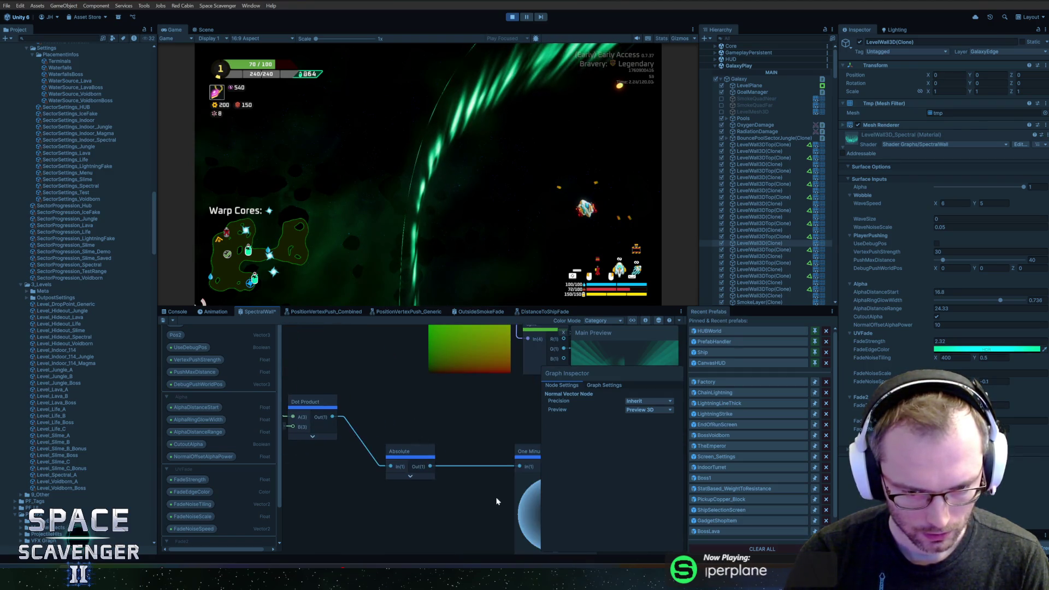
{"action": "left_click_drag", "start_coordinate": [533, 480], "coordinate": [425, 472]}
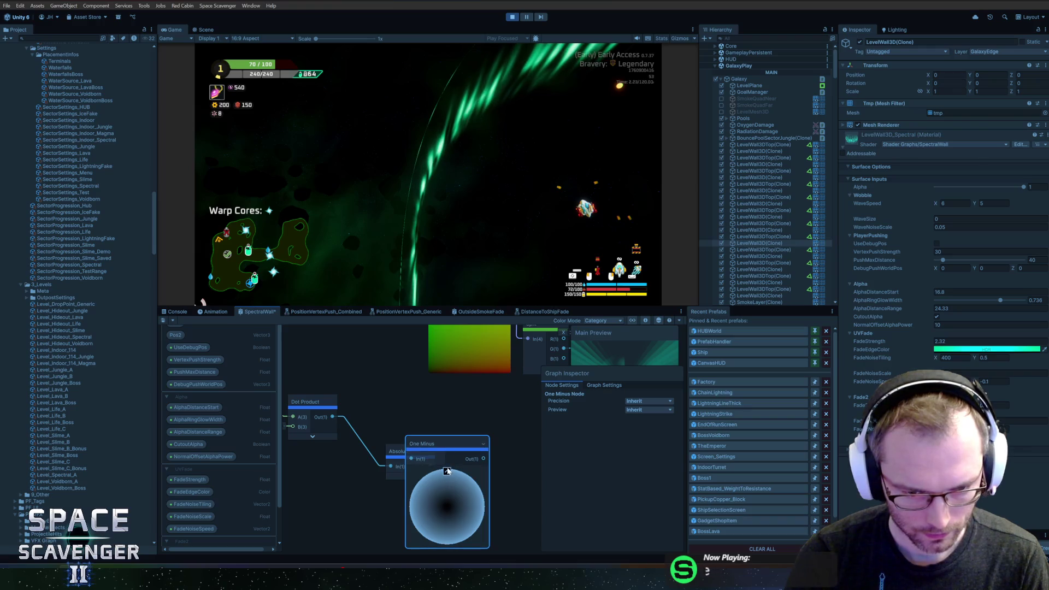
{"action": "left_click", "coordinate": [447, 471]}
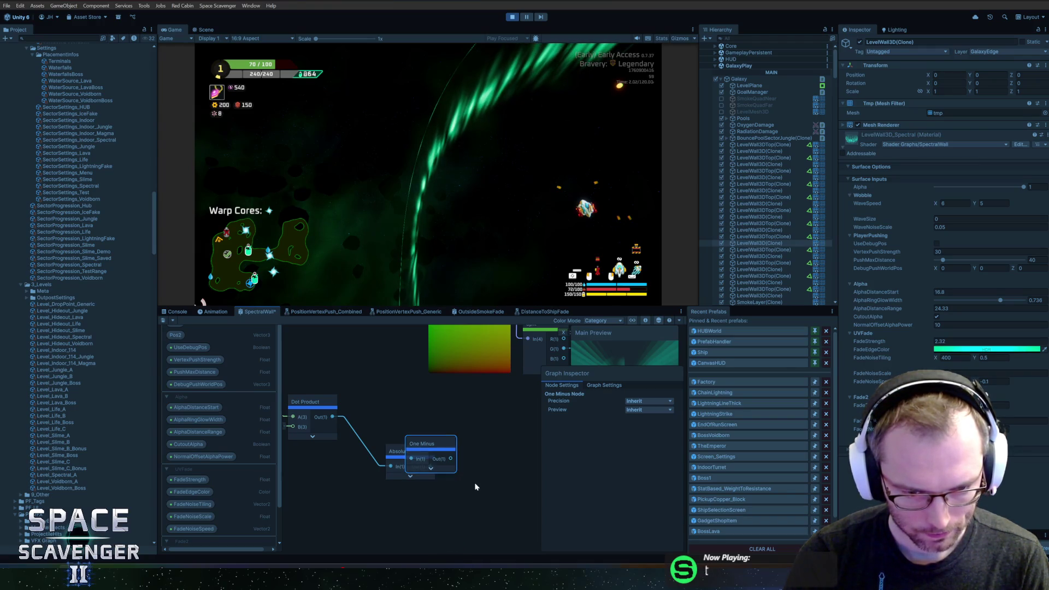
{"action": "mouse_move", "coordinate": [426, 453]}
{"action": "left_mouse_down"}
{"action": "mouse_move", "coordinate": [468, 466]}
{"action": "mouse_move", "coordinate": [483, 484]}
{"action": "left_mouse_up"}
{"action": "mouse_move", "coordinate": [445, 432]}
{"action": "left_mouse_down"}
{"action": "mouse_move", "coordinate": [346, 392]}
{"action": "mouse_move", "coordinate": [484, 445]}
{"action": "left_mouse_up"}
{"action": "middle_click", "coordinate": [443, 455]}
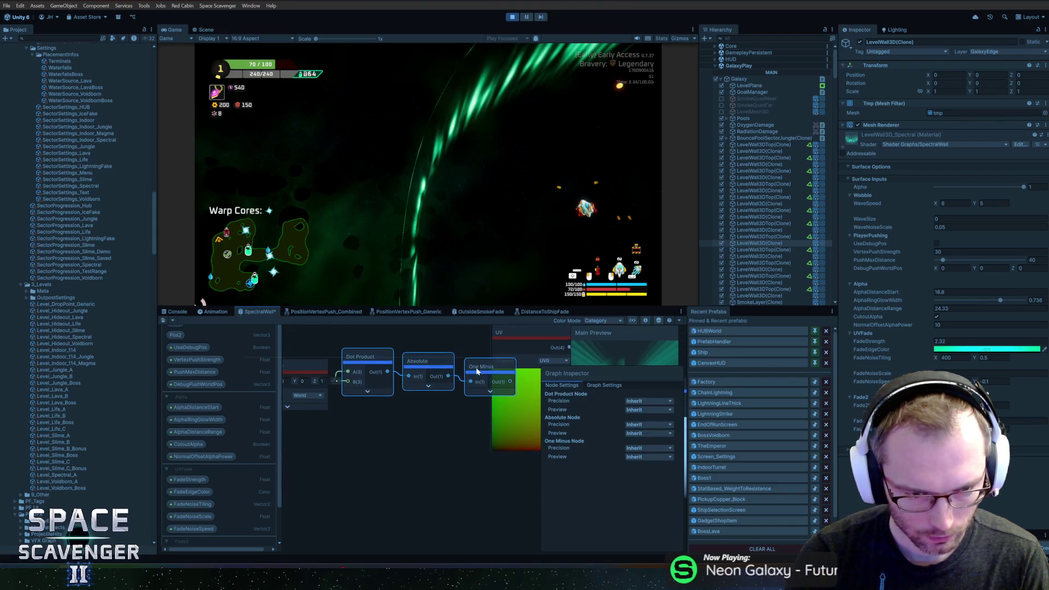
{"action": "left_click_drag", "start_coordinate": [306, 382], "coordinate": [343, 391]}
{"action": "left_click_drag", "start_coordinate": [365, 442], "coordinate": [559, 386]}
{"action": "key", "text": "f"}
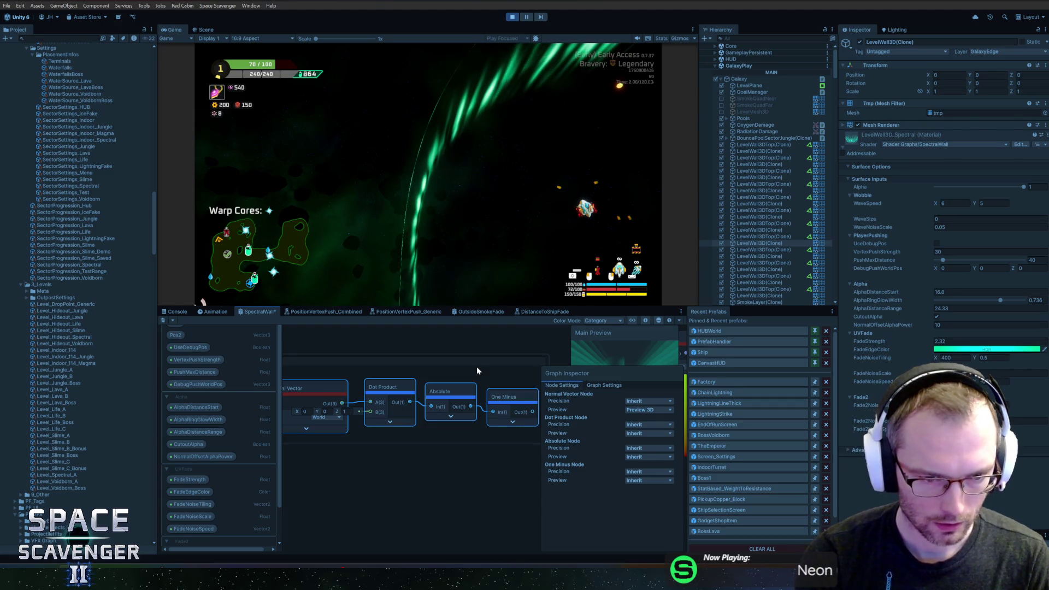
Title the group "Hide faces pointing up or down"
{"action": "type", "text": "s pointin"}
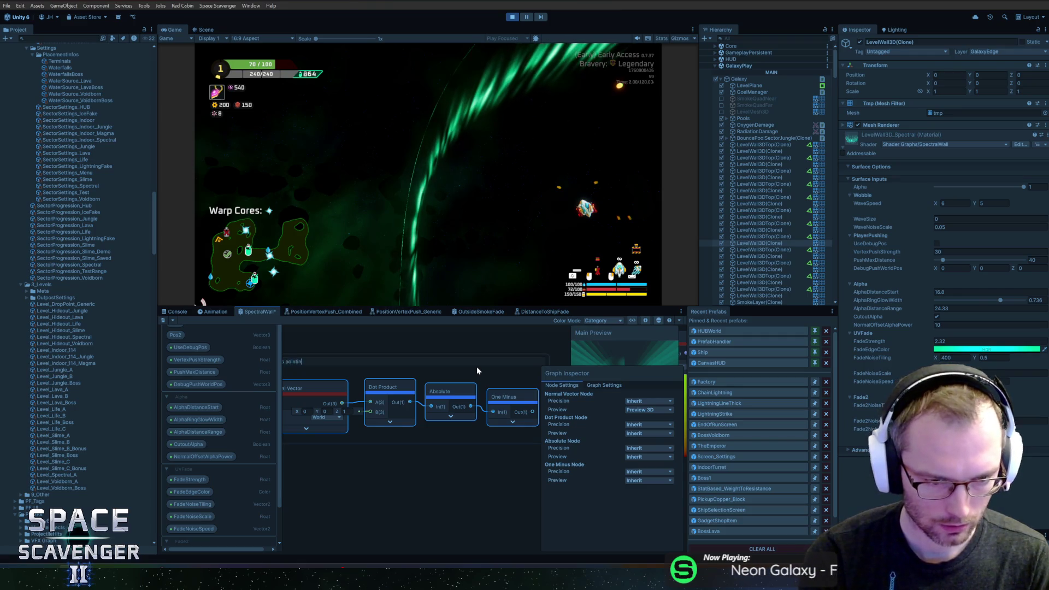
{"action": "type", "text": "g up"}
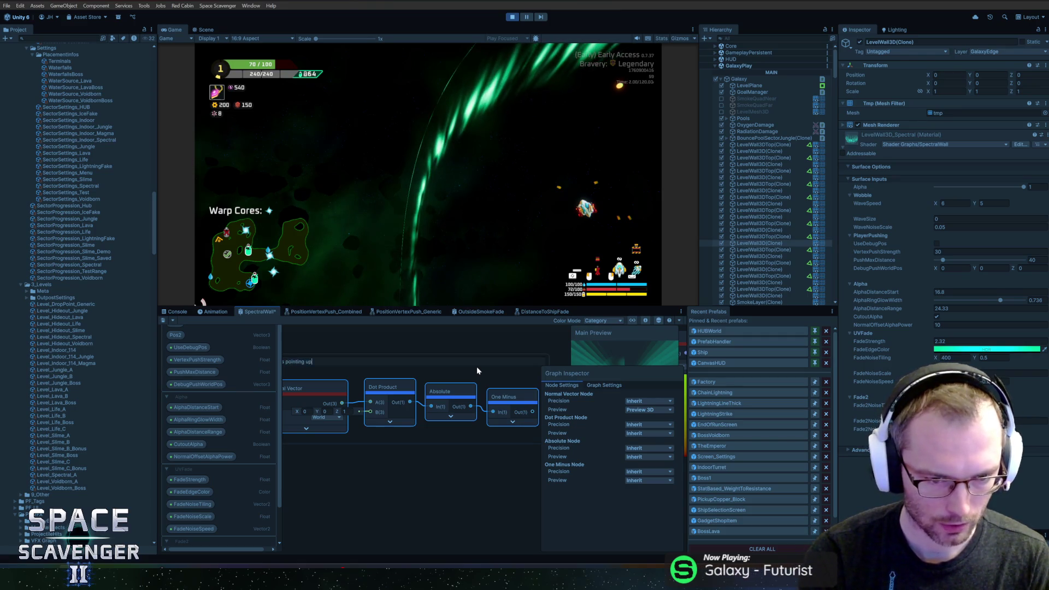
{"action": "type", "text": " or down"}
{"action": "key", "text": "Return"}
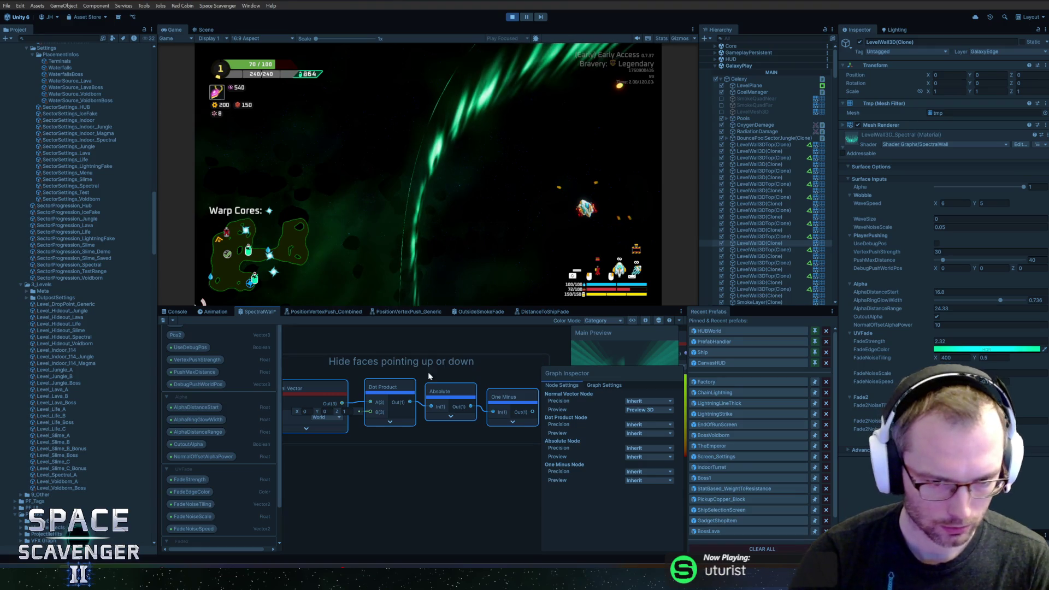
{"action": "scroll", "coordinate": [411, 373], "scroll_direction": "down", "scroll_amount": 3}
{"action": "scroll", "coordinate": [411, 373], "scroll_direction": "up", "scroll_amount": 1}
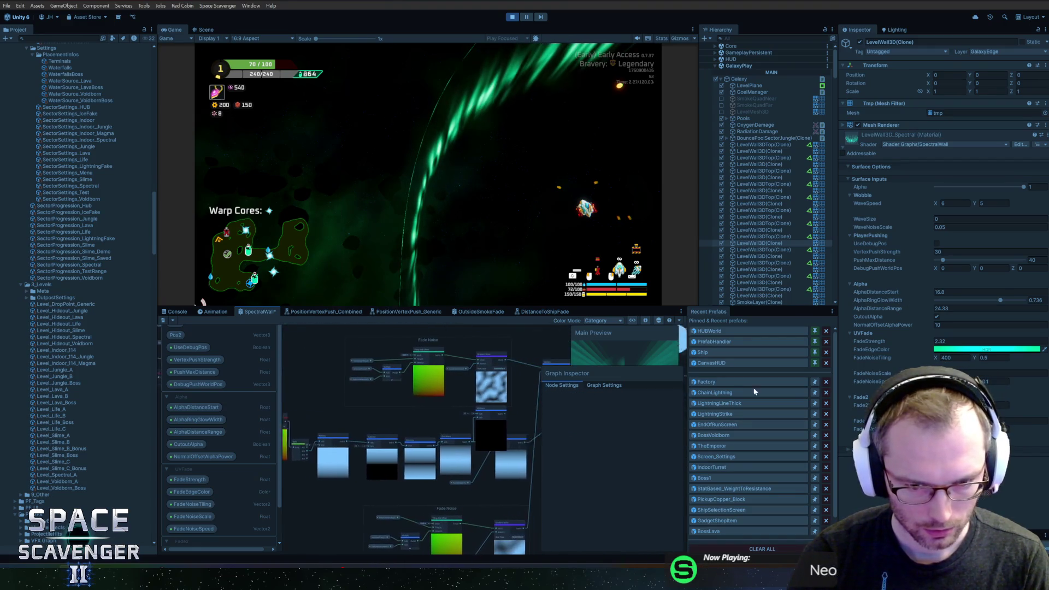
{"action": "scroll", "coordinate": [391, 398], "scroll_direction": "up", "scroll_amount": 4}
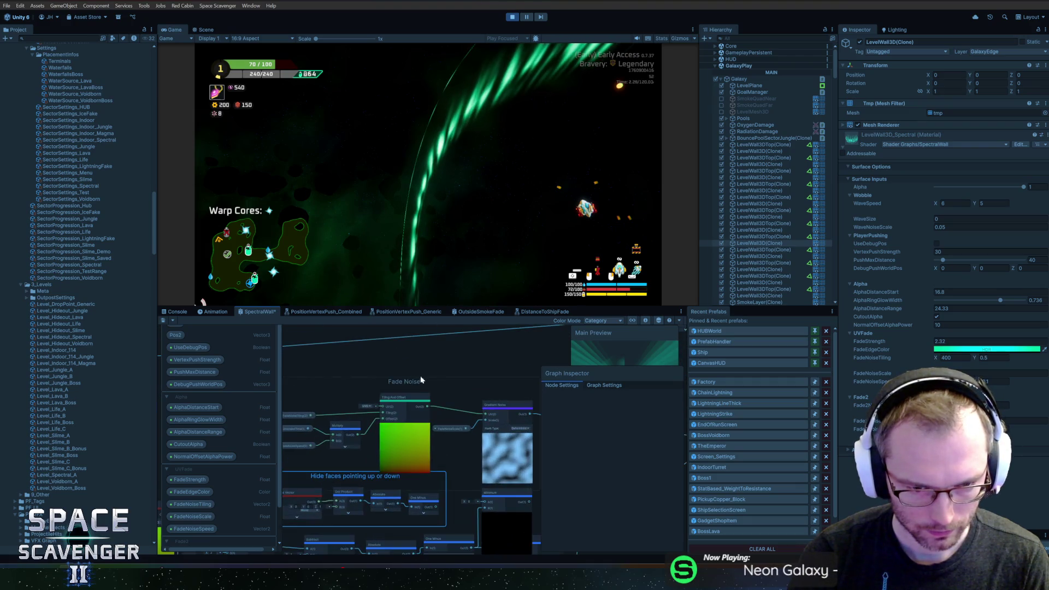
{"action": "scroll", "coordinate": [407, 354], "scroll_direction": "down", "scroll_amount": 3}
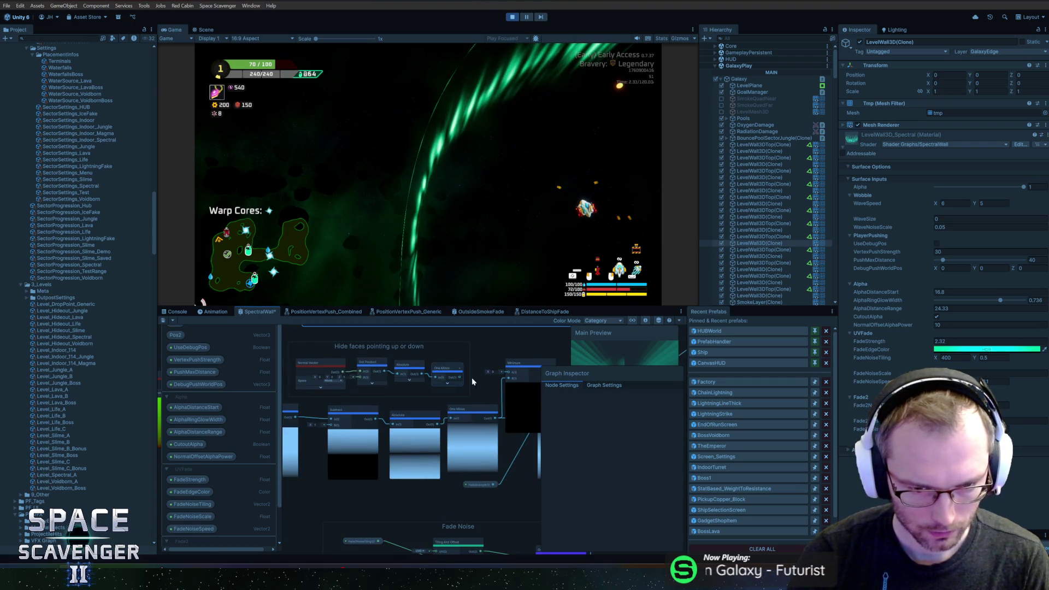
{"action": "scroll", "coordinate": [399, 357], "scroll_direction": "up", "scroll_amount": 1}
{"action": "scroll", "coordinate": [365, 359], "scroll_direction": "up", "scroll_amount": 1}
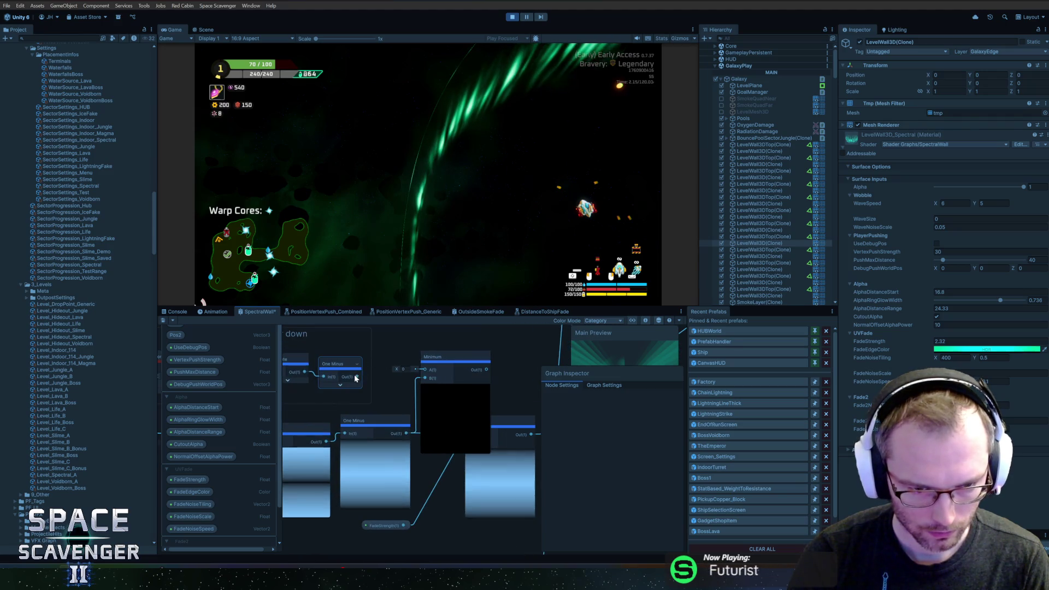
Wire One Minus into Minimum A and Minimum into Power B, then save the graph
{"action": "left_click_drag", "start_coordinate": [356, 377], "coordinate": [424, 370]}
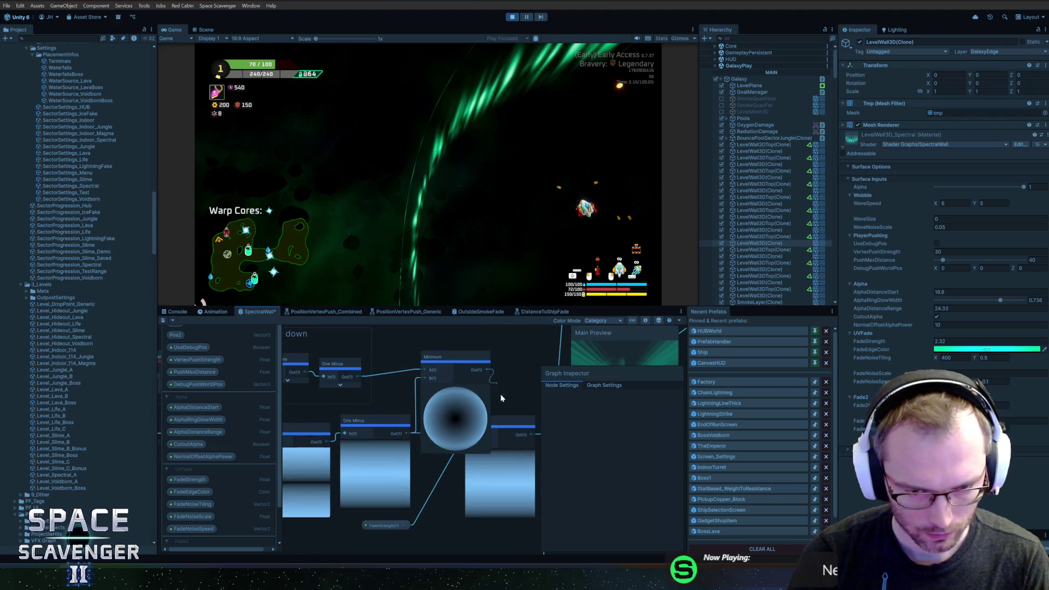
{"action": "left_click_drag", "start_coordinate": [502, 398], "coordinate": [471, 441]}
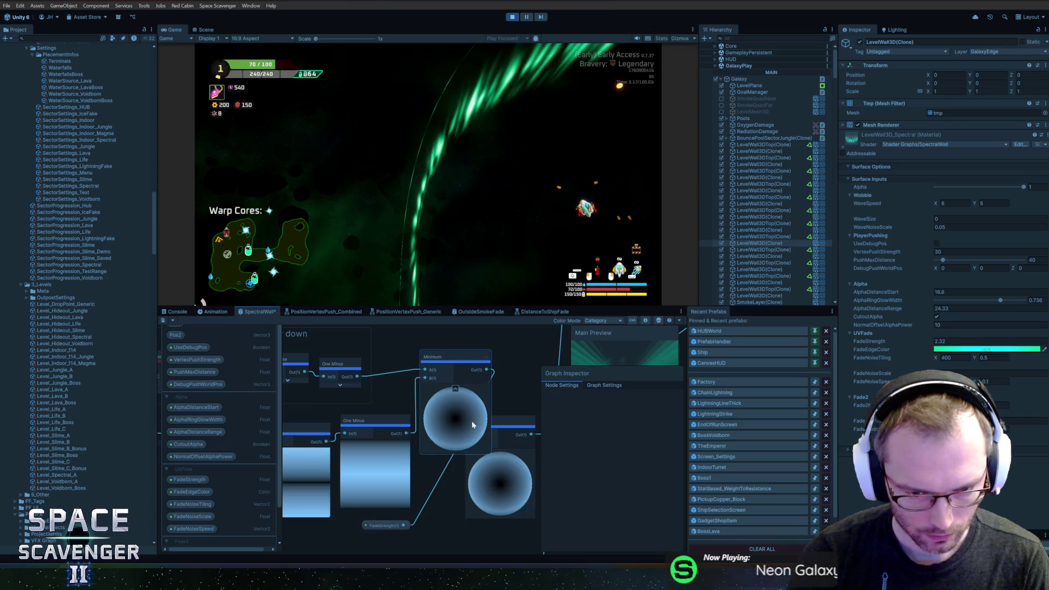
{"action": "mouse_move", "coordinate": [457, 389]}
{"action": "left_mouse_down"}
{"action": "mouse_move", "coordinate": [426, 363]}
{"action": "mouse_move", "coordinate": [434, 380]}
{"action": "left_mouse_up"}
{"action": "left_click", "coordinate": [438, 376]}
{"action": "left_click", "coordinate": [476, 394]}
{"action": "scroll", "coordinate": [476, 394], "scroll_direction": "down", "scroll_amount": 1}
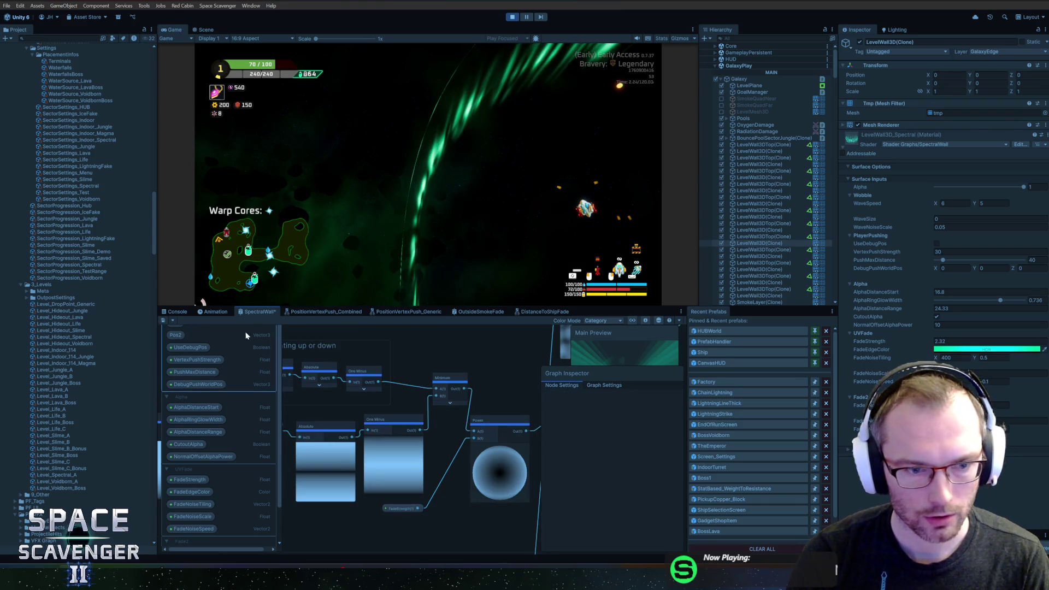
{"action": "left_click", "coordinate": [165, 320]}
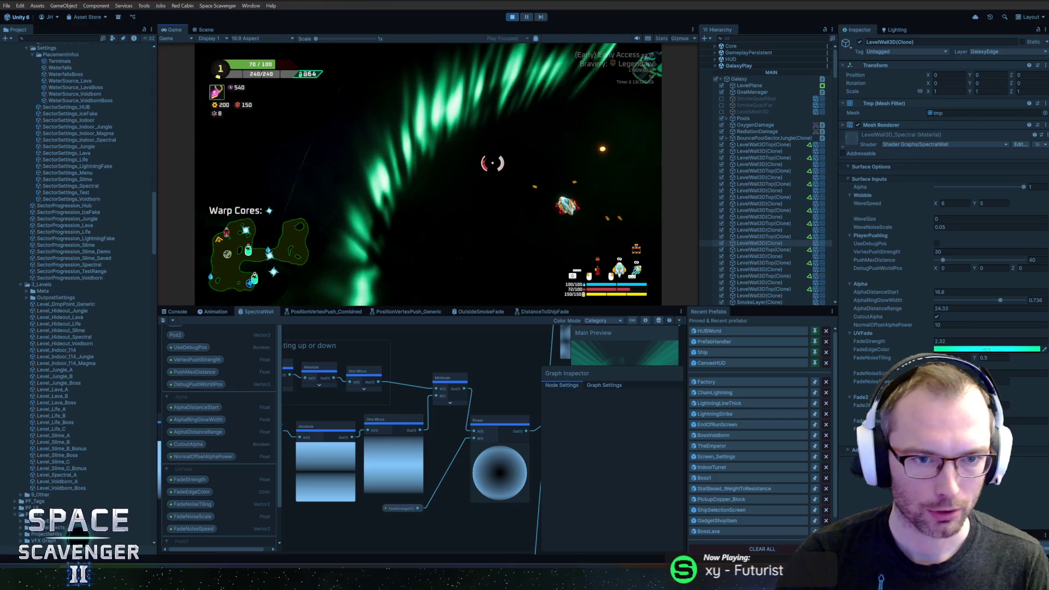
Search for a Step node to add to the graph
{"action": "mouse_move", "coordinate": [445, 366]}
{"action": "left_mouse_down"}
{"action": "mouse_move", "coordinate": [461, 360]}
{"action": "mouse_move", "coordinate": [435, 358]}
{"action": "mouse_move", "coordinate": [436, 373]}
{"action": "left_mouse_up"}
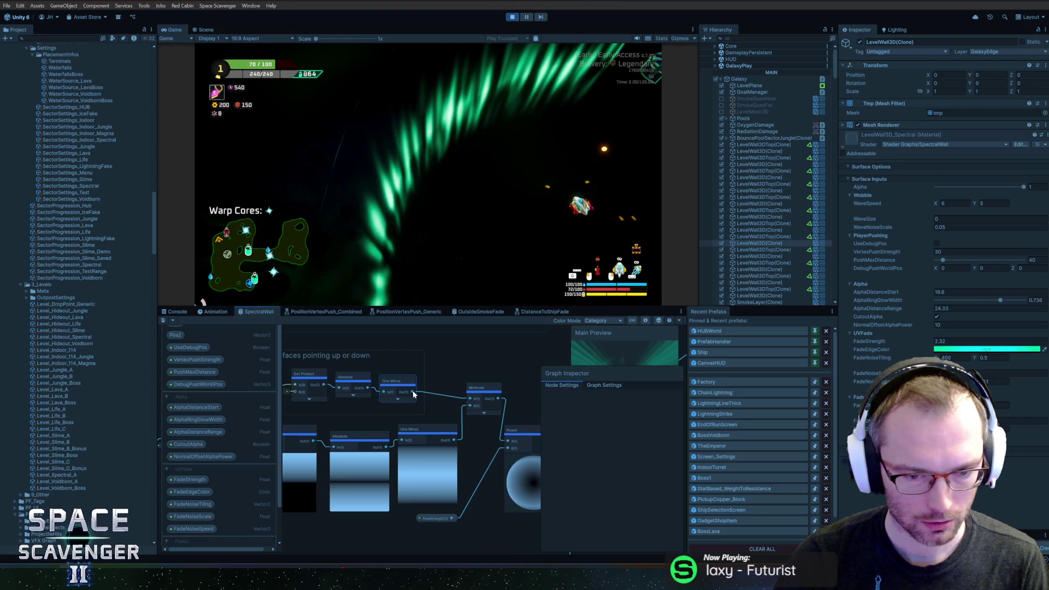
{"action": "key", "text": "space"}
{"action": "type", "text": "step"}
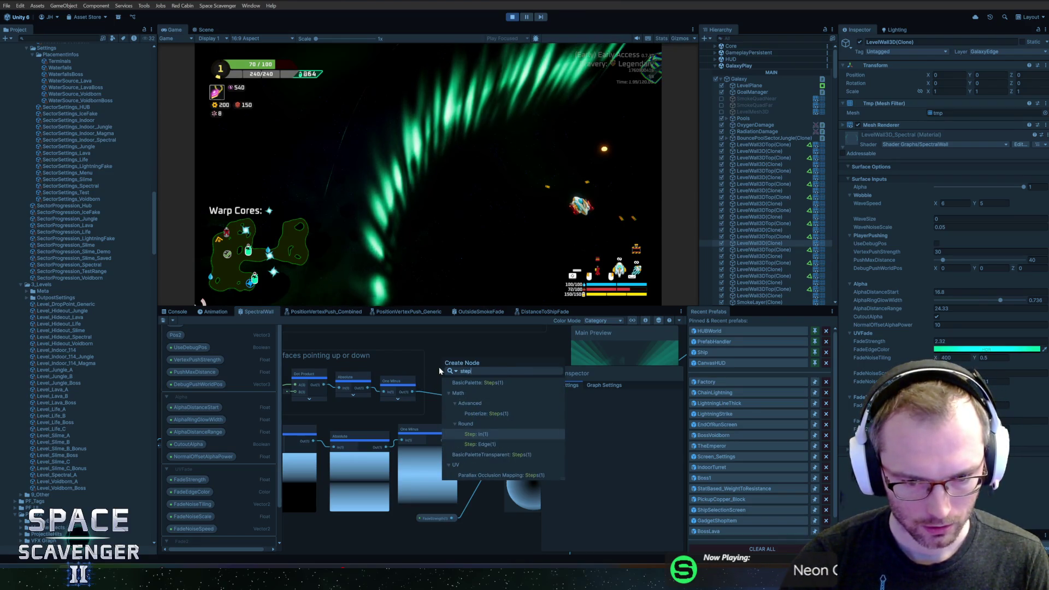
Add a Step node with threshold 0.5 above the Minimum node and save the graph
{"action": "key", "text": "Return"}
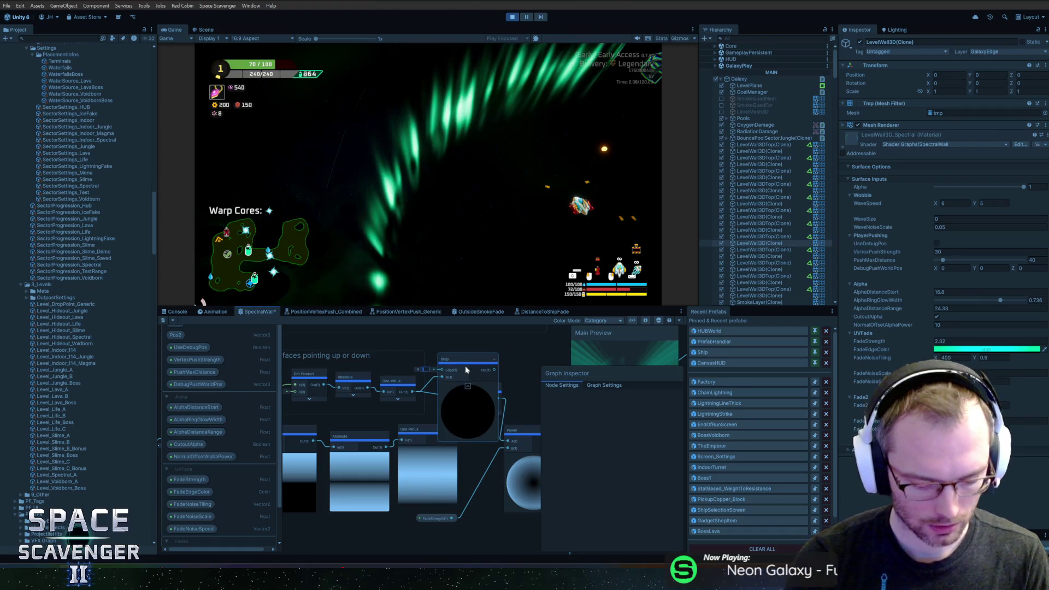
{"action": "type", "text": "0.5"}
{"action": "left_click", "coordinate": [469, 385]}
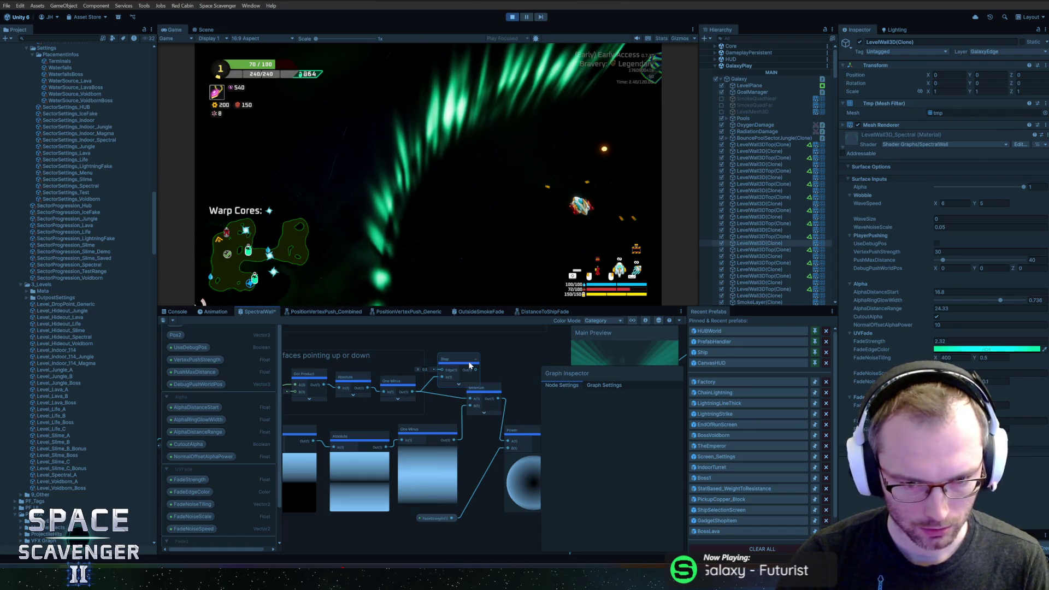
{"action": "left_click_drag", "start_coordinate": [468, 383], "coordinate": [464, 367]}
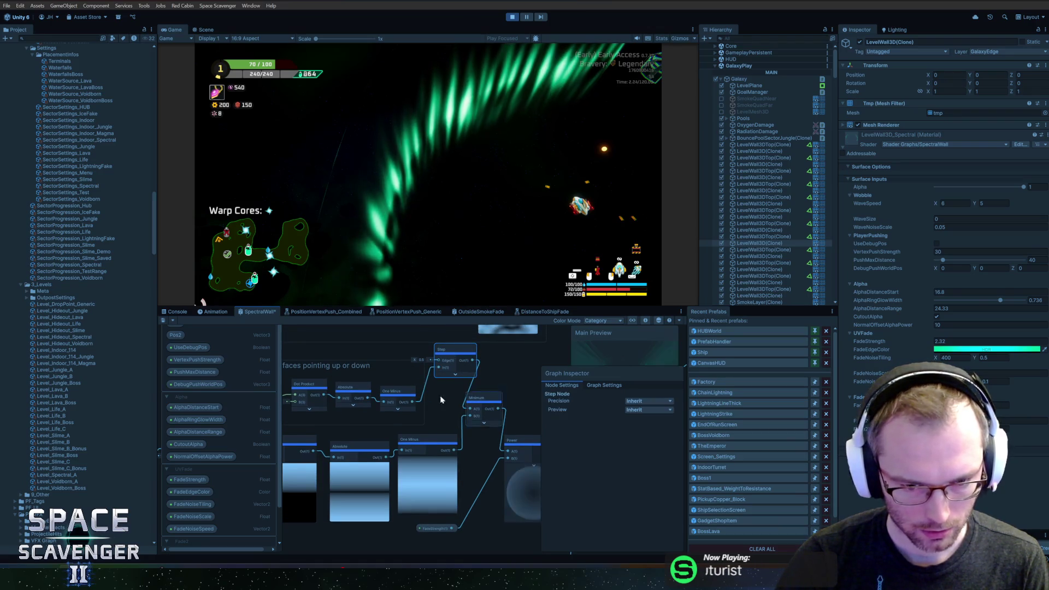
{"action": "left_click", "coordinate": [161, 320]}
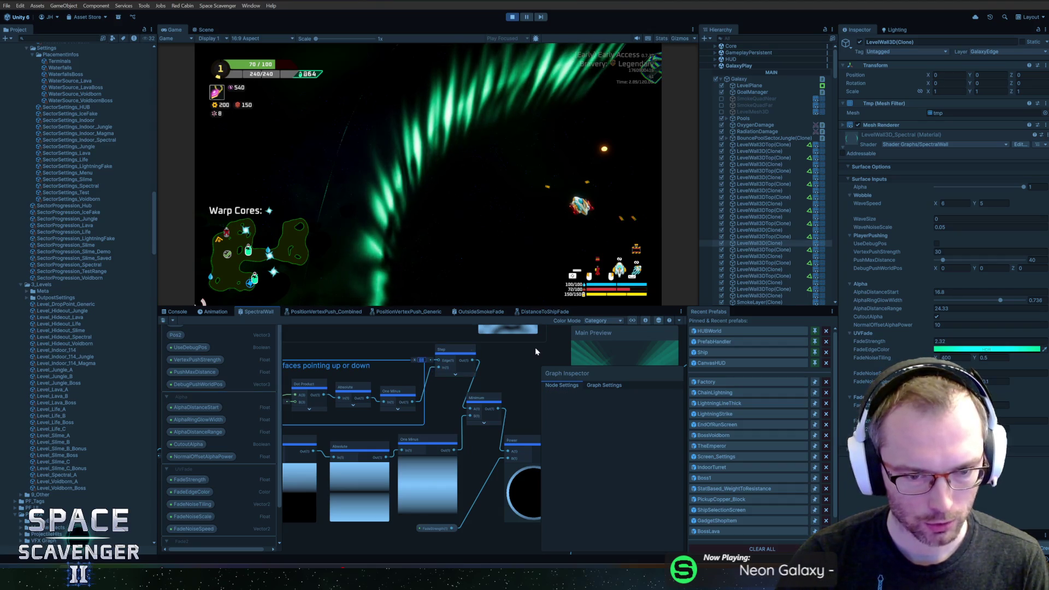
Try Step thresholds of 0.9 and then 0.8, saving the graph after each
{"action": "type", "text": "0.9"}
{"action": "key", "text": "Return"}
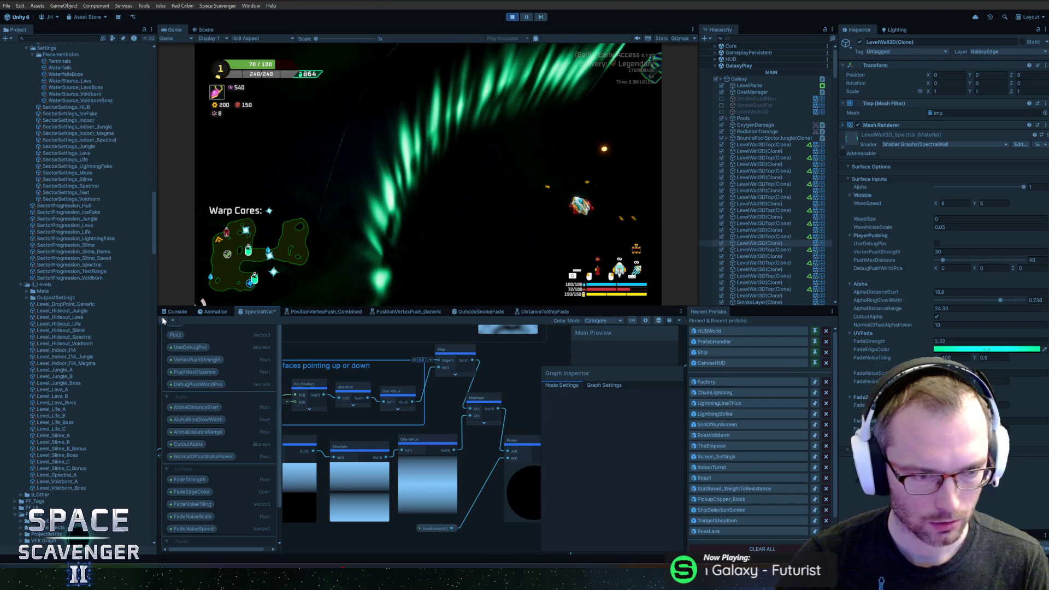
{"action": "left_click", "coordinate": [161, 318]}
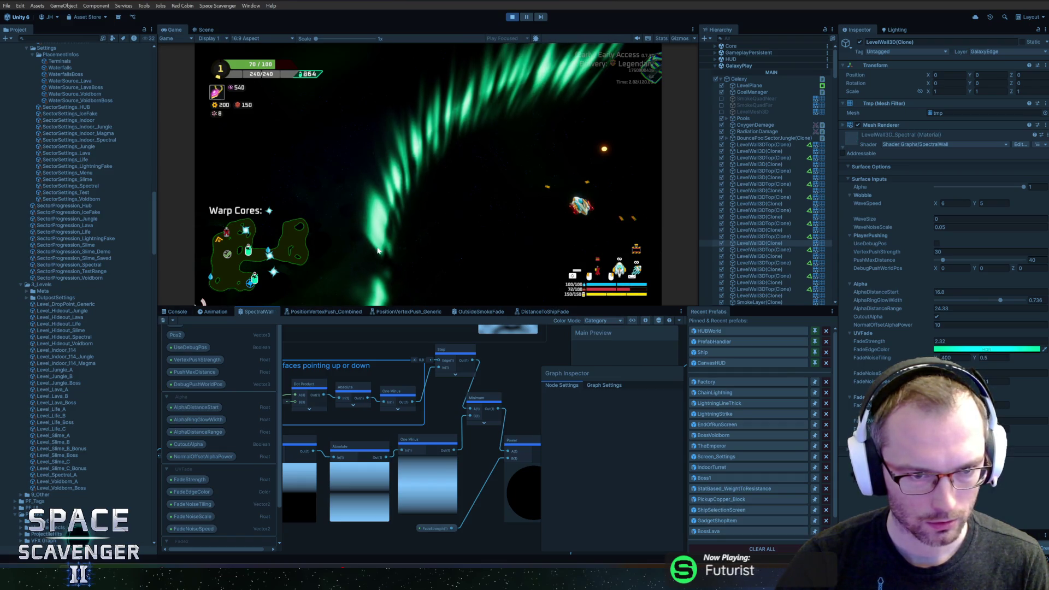
{"action": "type", "text": "0.8"}
{"action": "key", "text": "Return"}
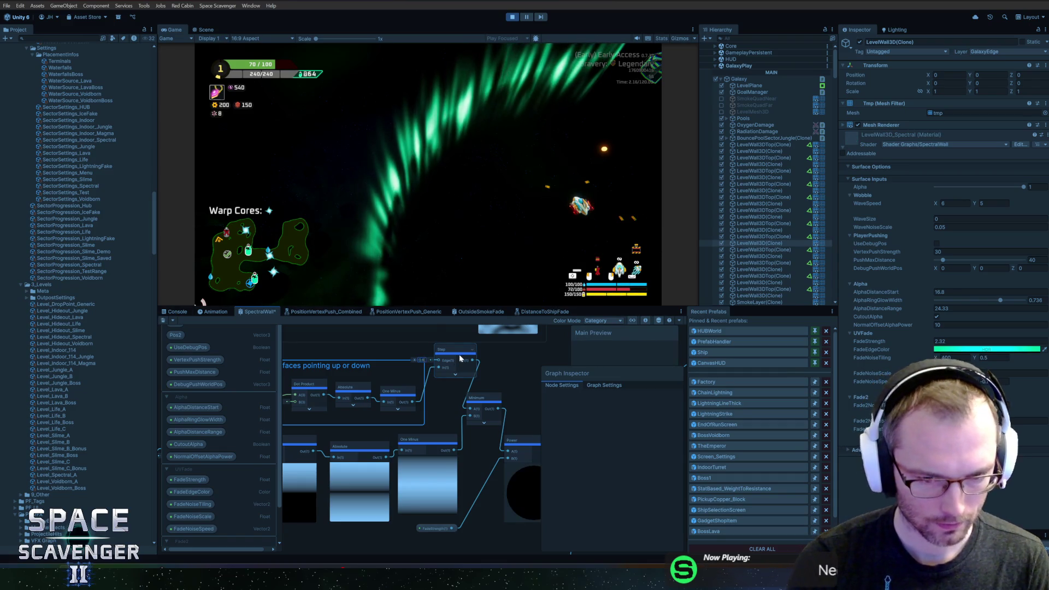
{"action": "left_click", "coordinate": [163, 321]}
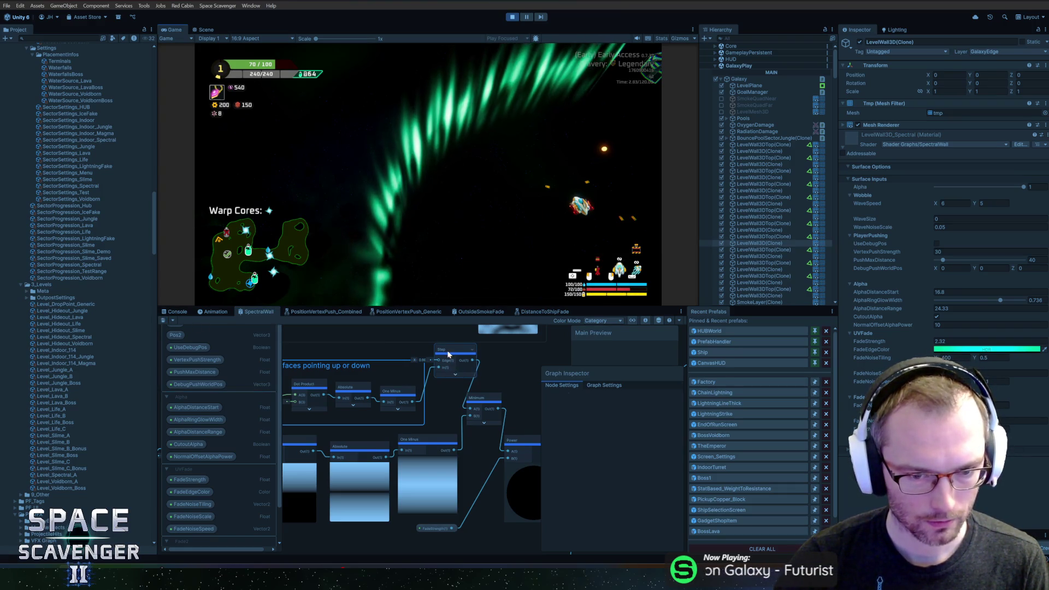
Move the Step node into the Hide faces group, shift the Power node right, and save
{"action": "mouse_move", "coordinate": [448, 354]}
{"action": "left_mouse_down"}
{"action": "mouse_move", "coordinate": [395, 378]}
{"action": "mouse_move", "coordinate": [450, 393]}
{"action": "left_mouse_up"}
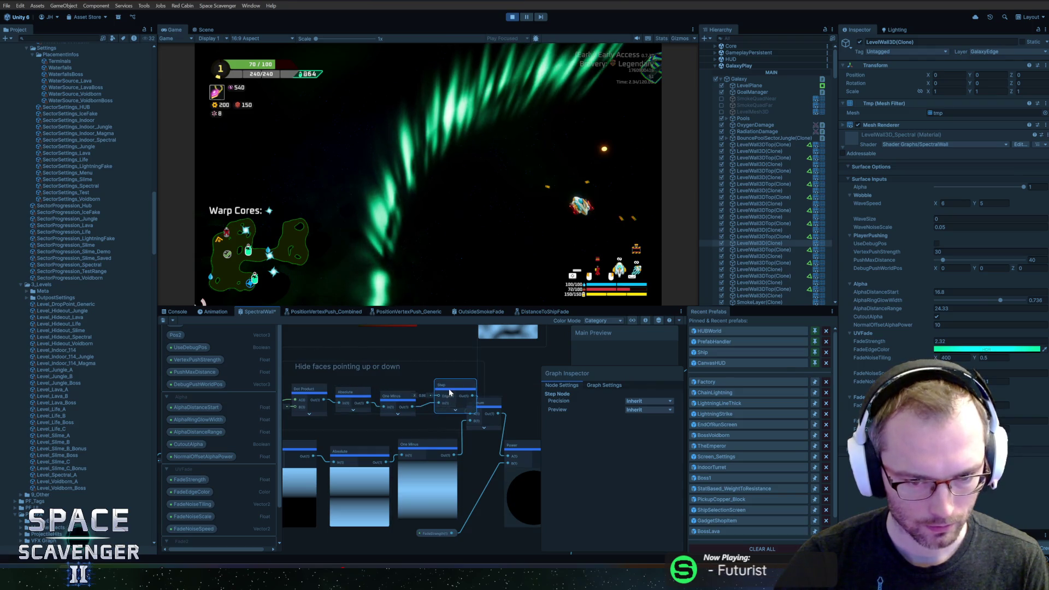
{"action": "left_click_drag", "start_coordinate": [398, 370], "coordinate": [508, 369]}
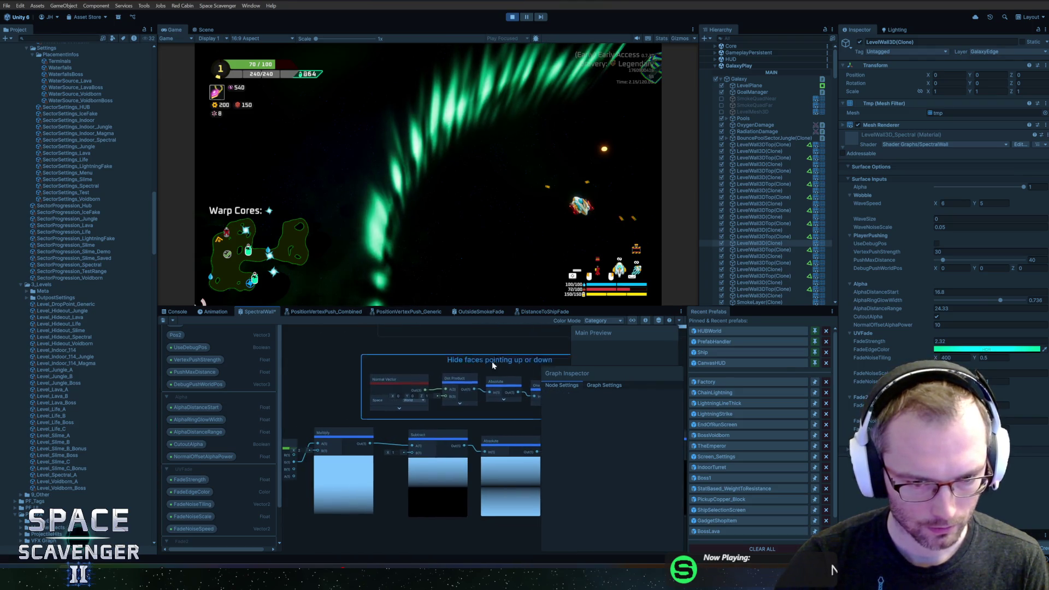
{"action": "scroll", "coordinate": [479, 381], "scroll_direction": "down", "scroll_amount": 3}
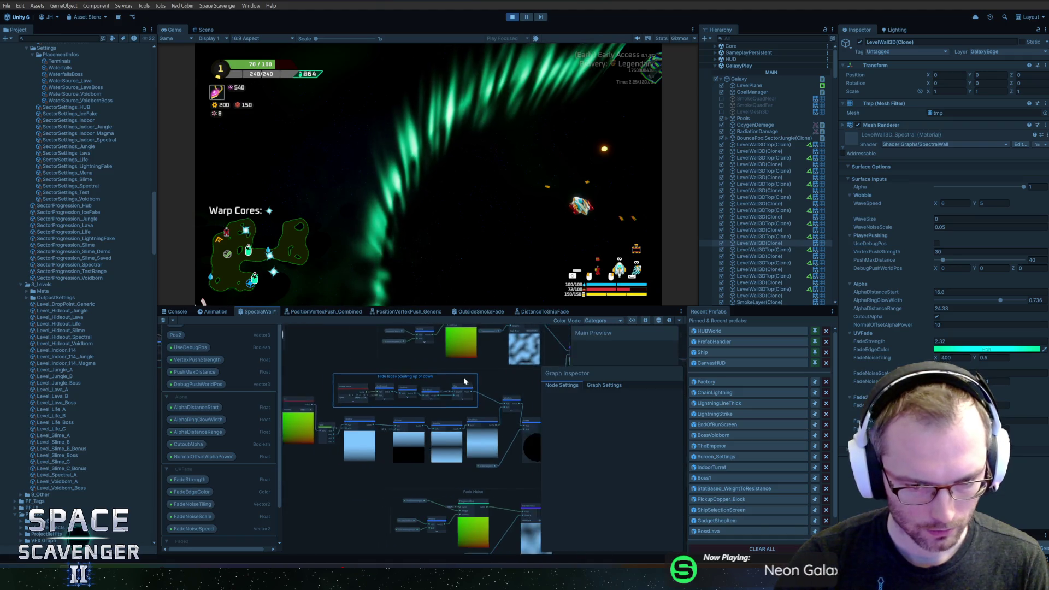
{"action": "scroll", "coordinate": [463, 380], "scroll_direction": "up", "scroll_amount": 4}
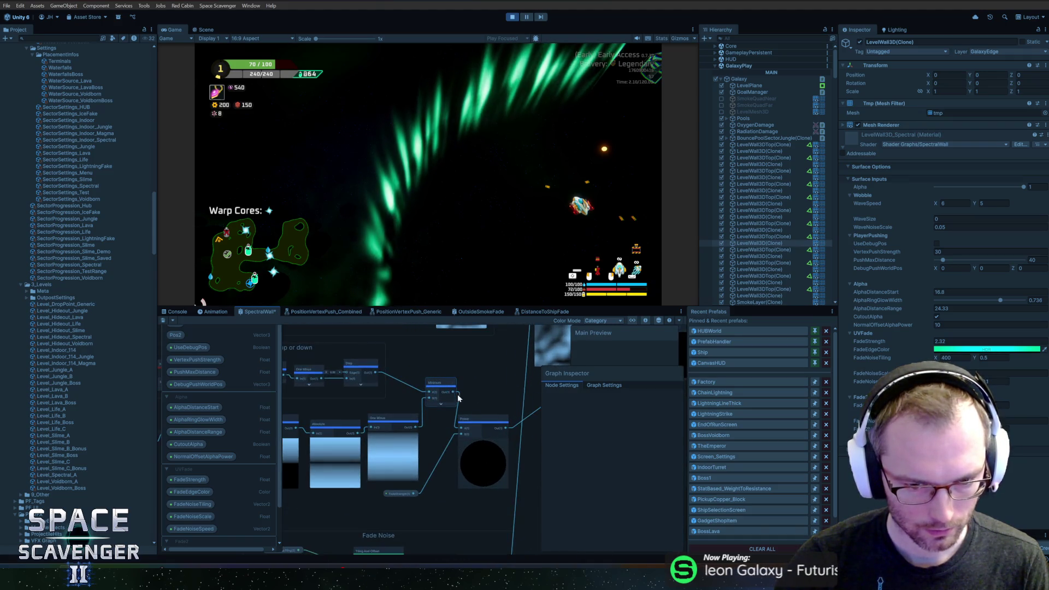
{"action": "mouse_move", "coordinate": [458, 398]}
{"action": "left_mouse_down"}
{"action": "mouse_move", "coordinate": [429, 392]}
{"action": "mouse_move", "coordinate": [438, 401]}
{"action": "left_mouse_up"}
{"action": "left_click", "coordinate": [381, 383]}
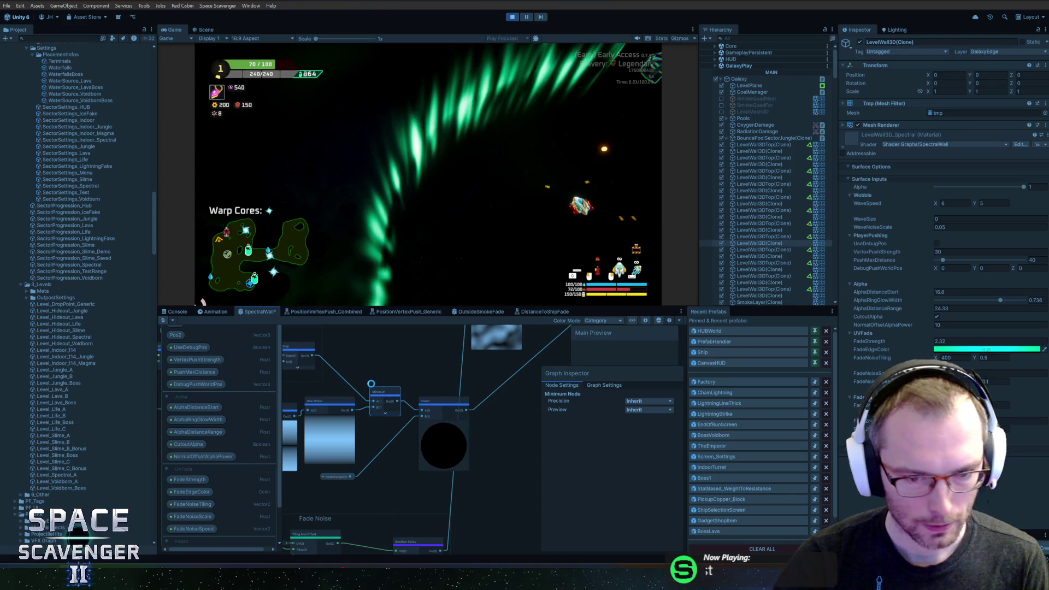
{"action": "key", "text": "ctrl+s"}
Pan the canvas to the Power node and select it to show its Graph Inspector settings
{"action": "scroll", "coordinate": [496, 446], "scroll_direction": "down", "scroll_amount": 4}
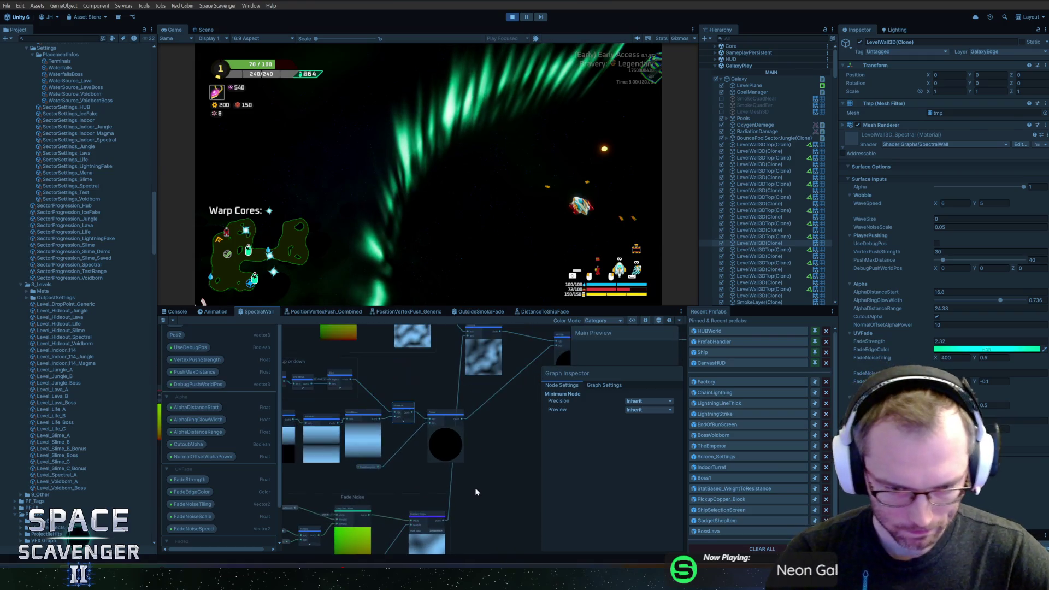
{"action": "scroll", "coordinate": [476, 492], "scroll_direction": "up", "scroll_amount": 2}
{"action": "left_click", "coordinate": [478, 437]}
{"action": "scroll", "coordinate": [481, 426], "scroll_direction": "down", "scroll_amount": 4}
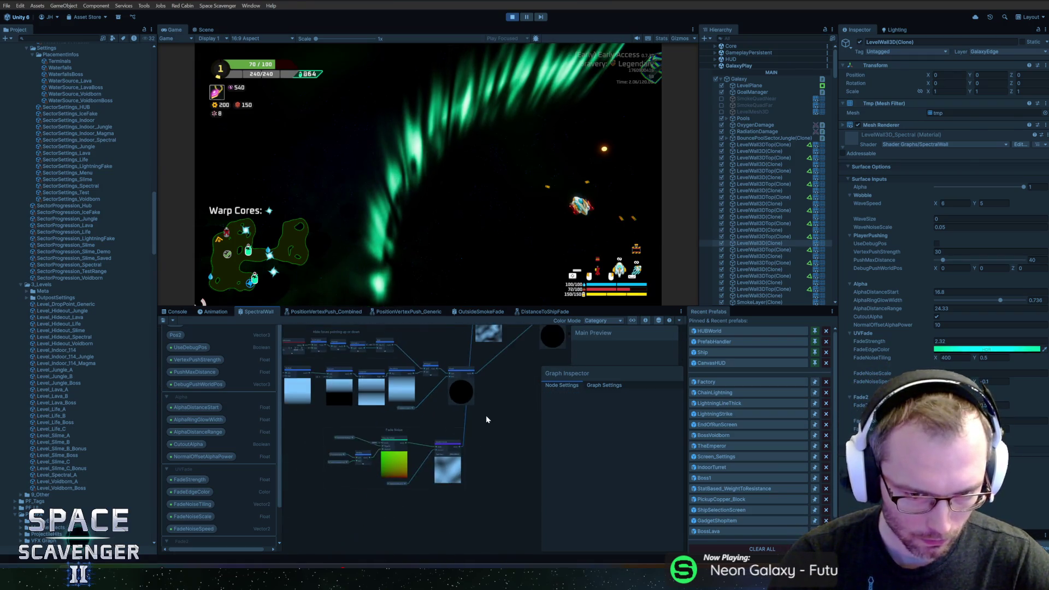
{"action": "scroll", "coordinate": [482, 431], "scroll_direction": "up", "scroll_amount": 3}
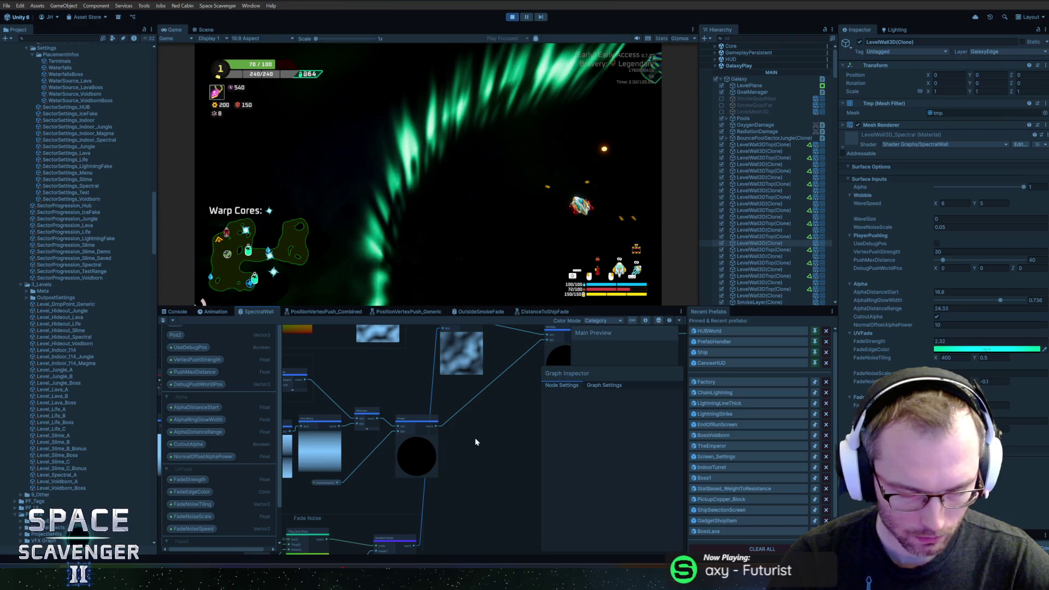
{"action": "mouse_move", "coordinate": [490, 441]}
{"action": "left_mouse_down"}
{"action": "mouse_move", "coordinate": [398, 509]}
{"action": "mouse_move", "coordinate": [330, 516]}
{"action": "mouse_move", "coordinate": [467, 464]}
{"action": "mouse_move", "coordinate": [447, 479]}
{"action": "left_mouse_up"}
{"action": "left_click", "coordinate": [429, 483]}
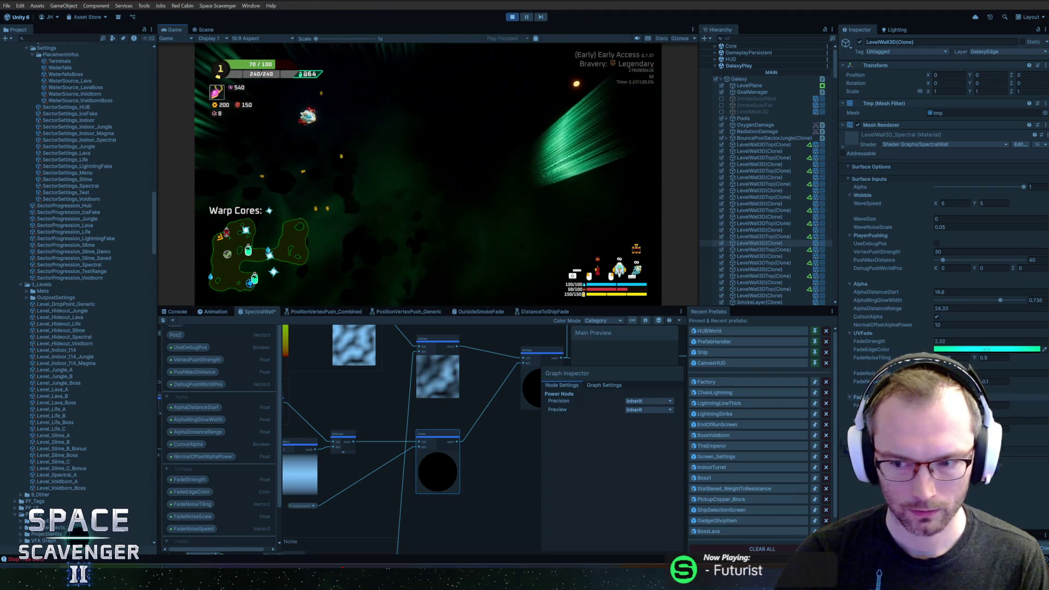
Lower FadeStrength to 1.2, refill oxygen at the station, and begin entering a new WaveSize
{"action": "left_click_drag", "start_coordinate": [920, 346], "coordinate": [903, 338]}
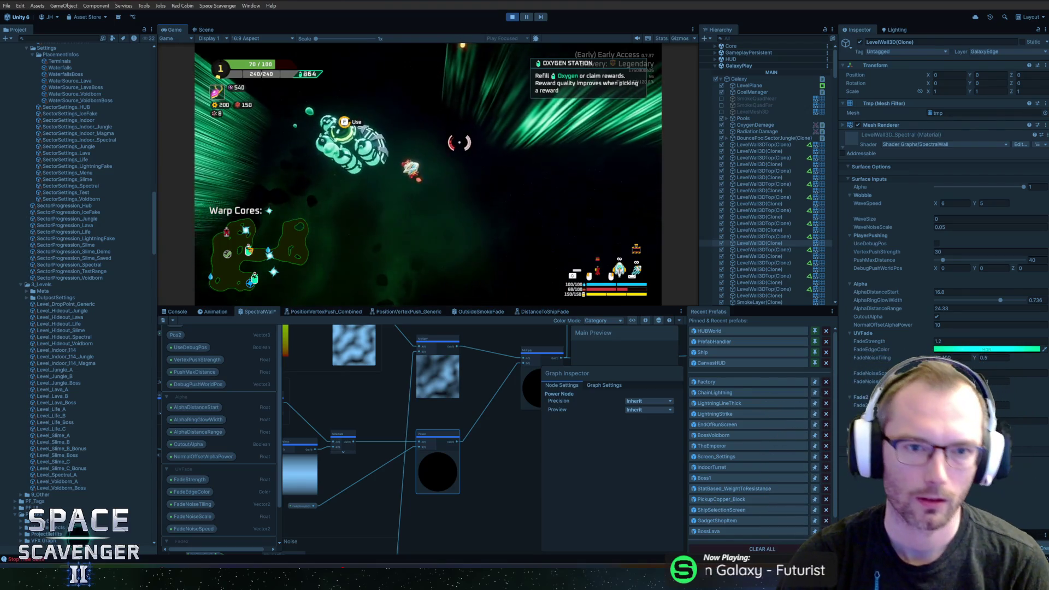
{"action": "key", "text": "f"}
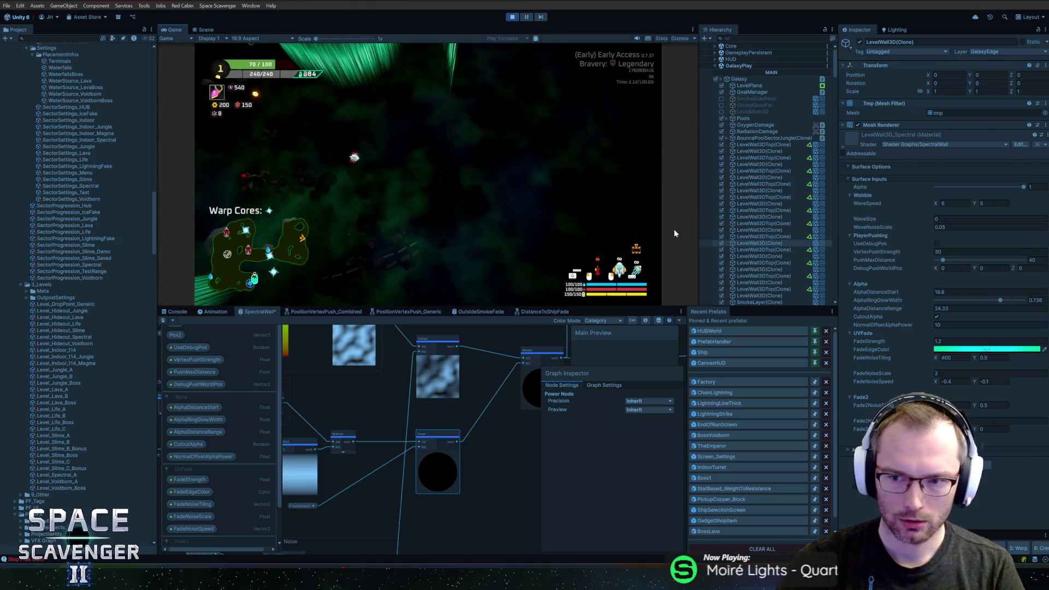
{"action": "type", "text": "100"}
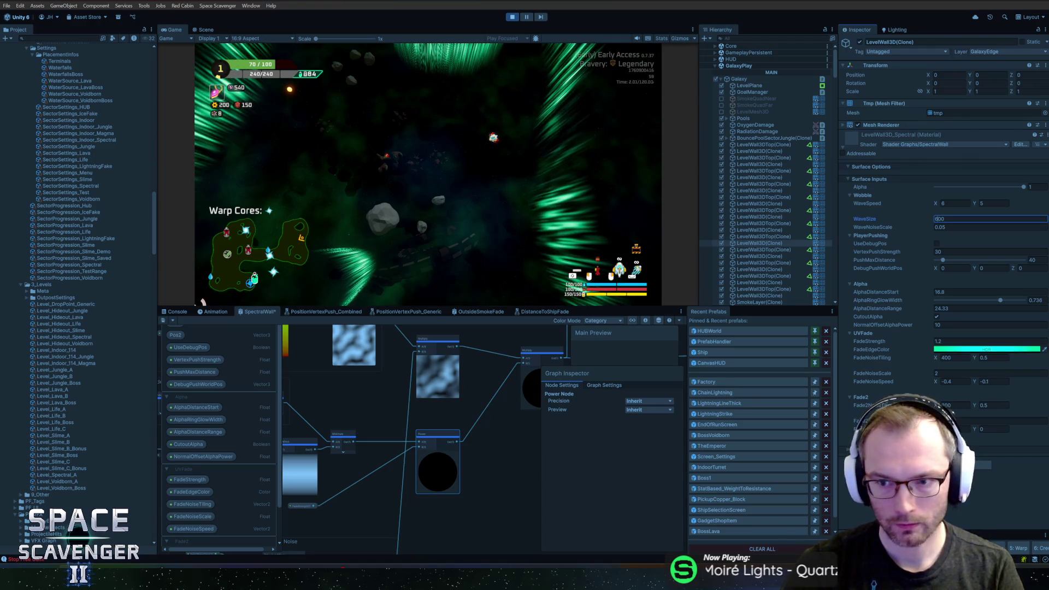
Enter WaveSize 1200 and WaveNoiseScale 0.1 on the wall material
{"action": "key", "text": "Tab"}
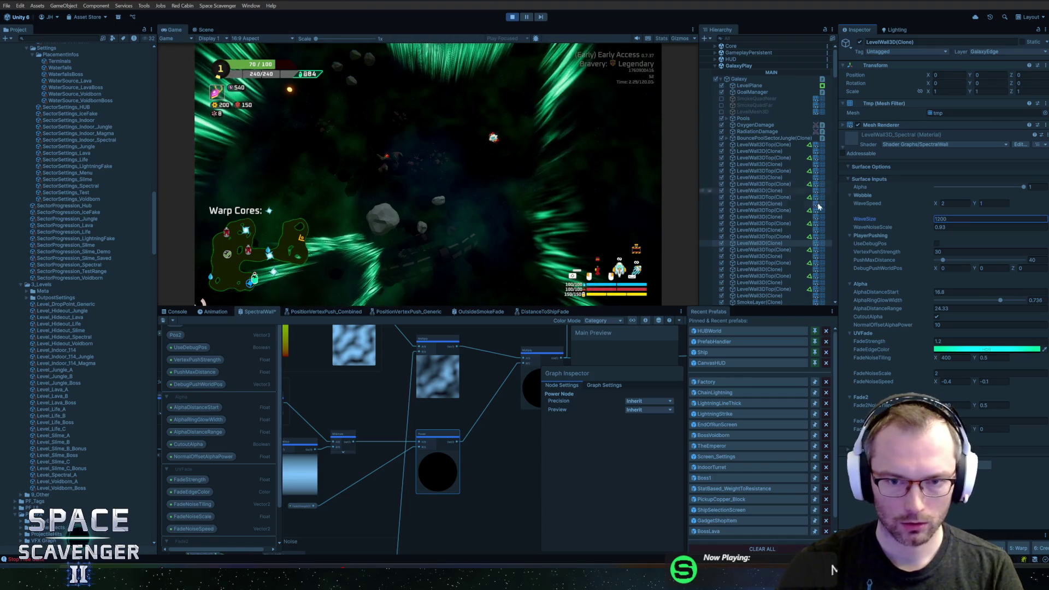
{"action": "type", "text": "0.4"}
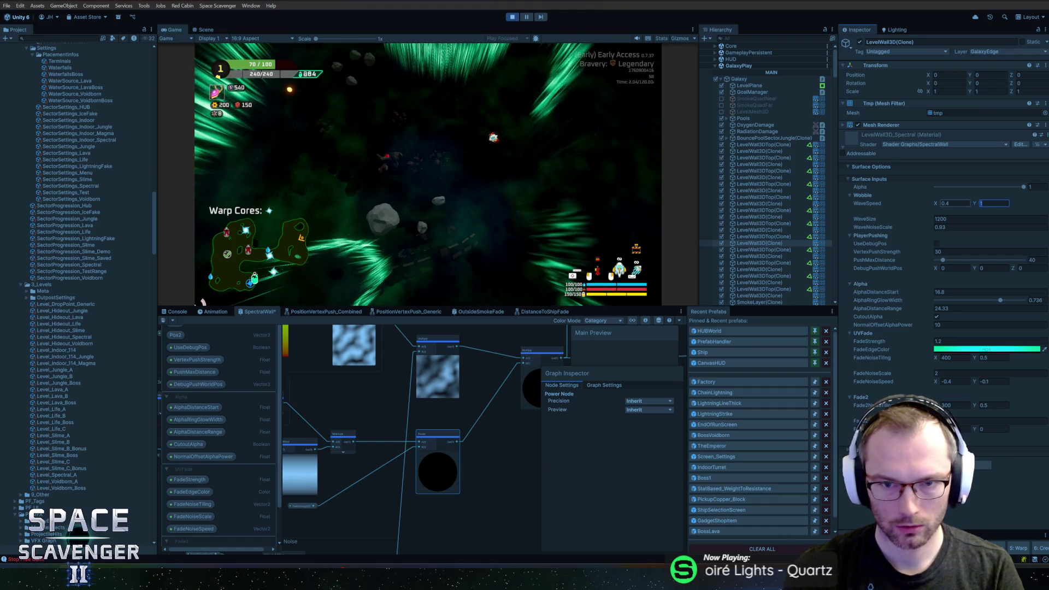
{"action": "left_click", "coordinate": [202, 302]}
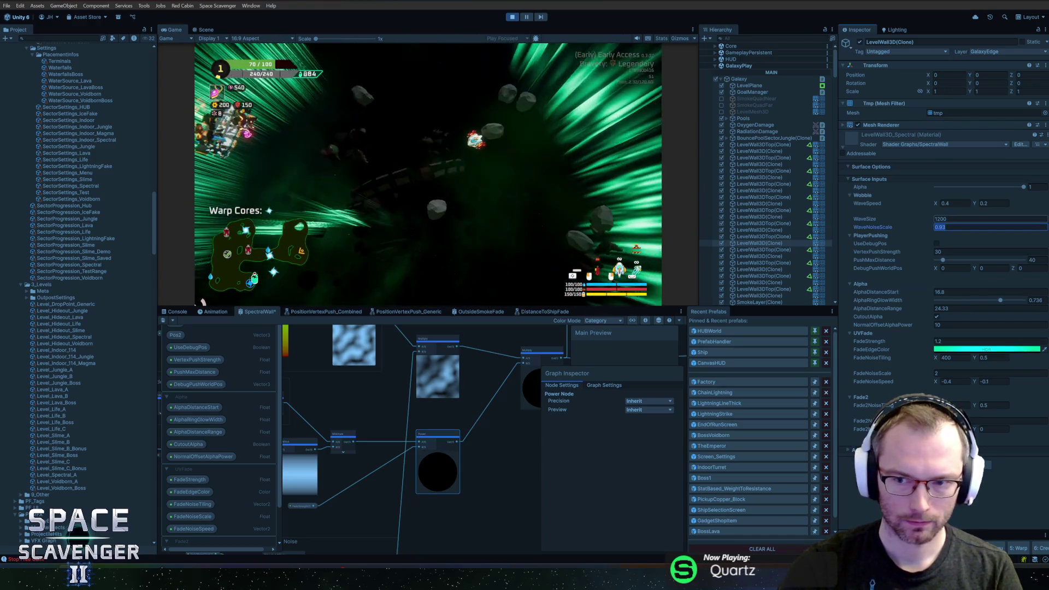
{"action": "type", "text": "0.4"}
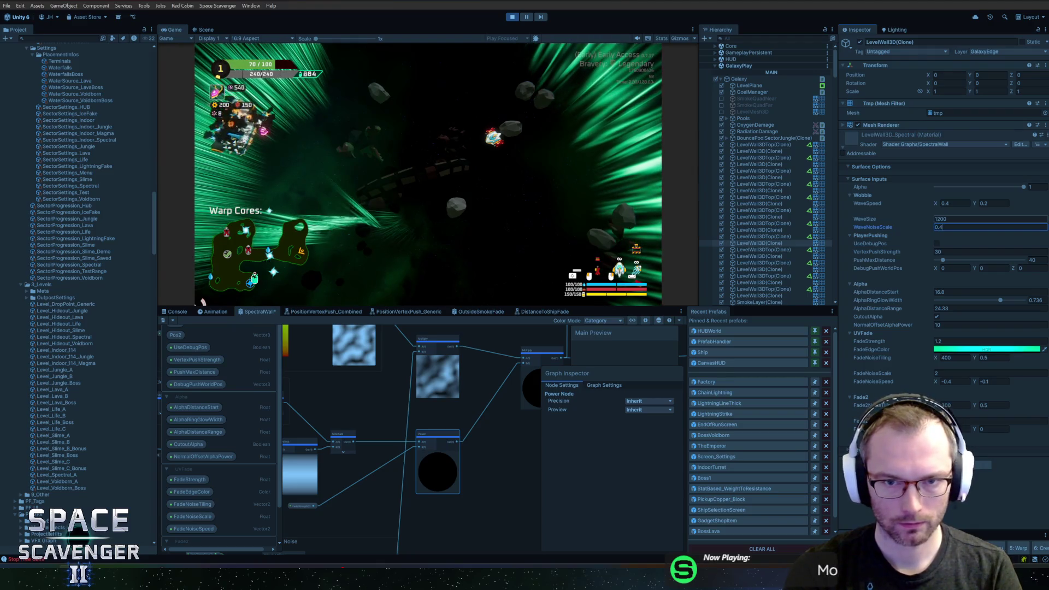
{"action": "key", "text": "BackSpace"}
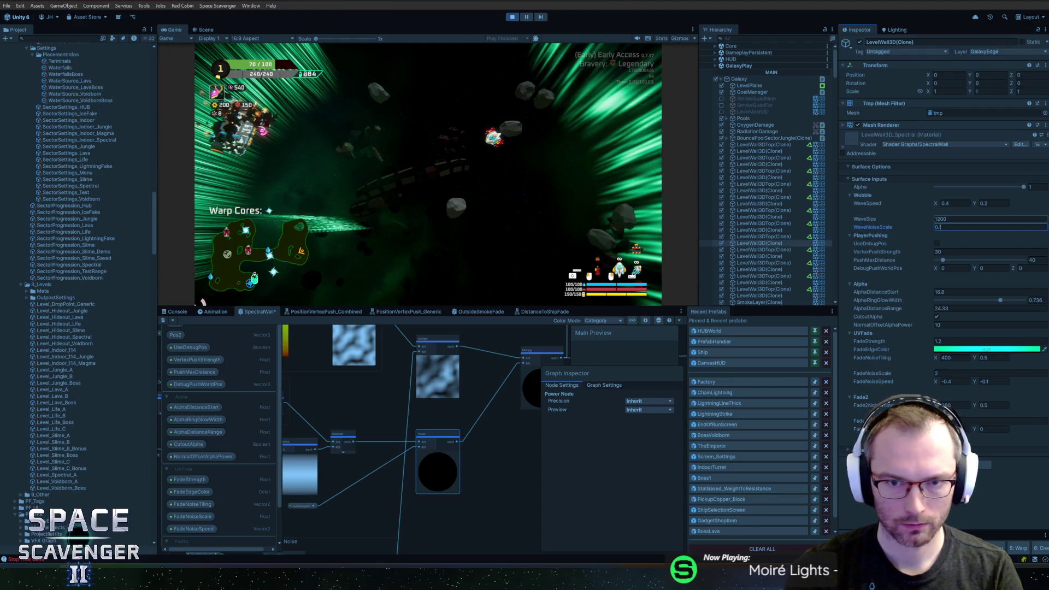
{"action": "left_click", "coordinate": [953, 203]}
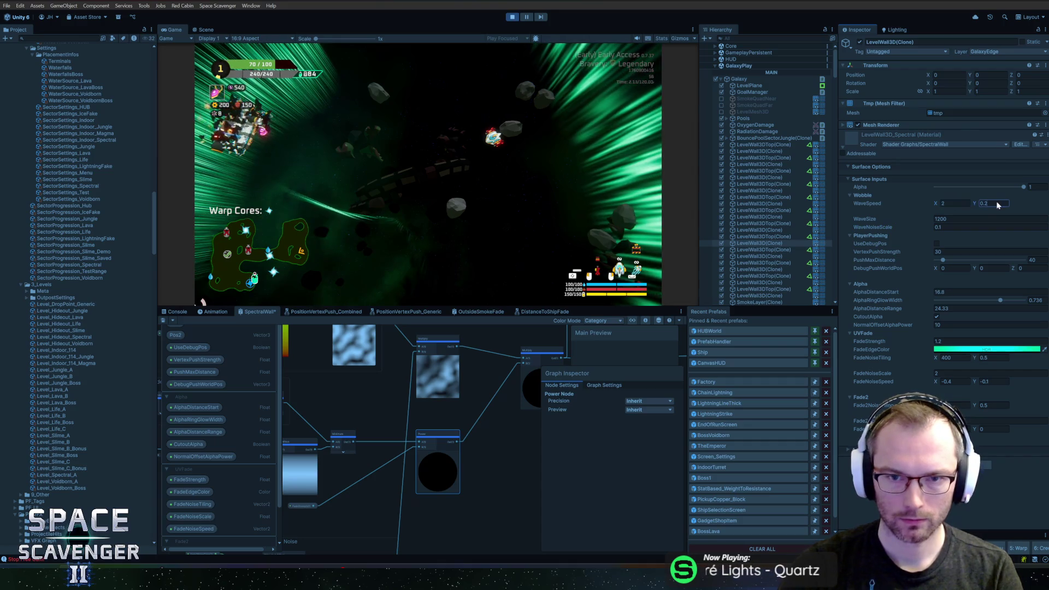
{"action": "type", "text": "5"}
Set WaveSpeed to (2, 5) and VertexPushStrength to -30
{"action": "key", "text": "Return"}
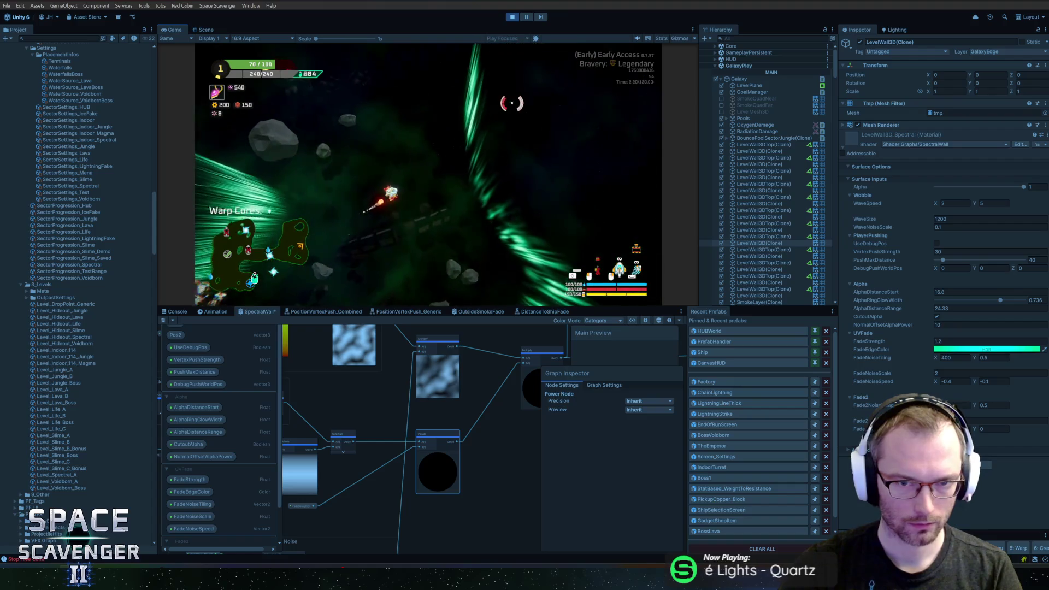
{"action": "left_click", "coordinate": [961, 252]}
{"action": "key", "text": "BackSpace"}
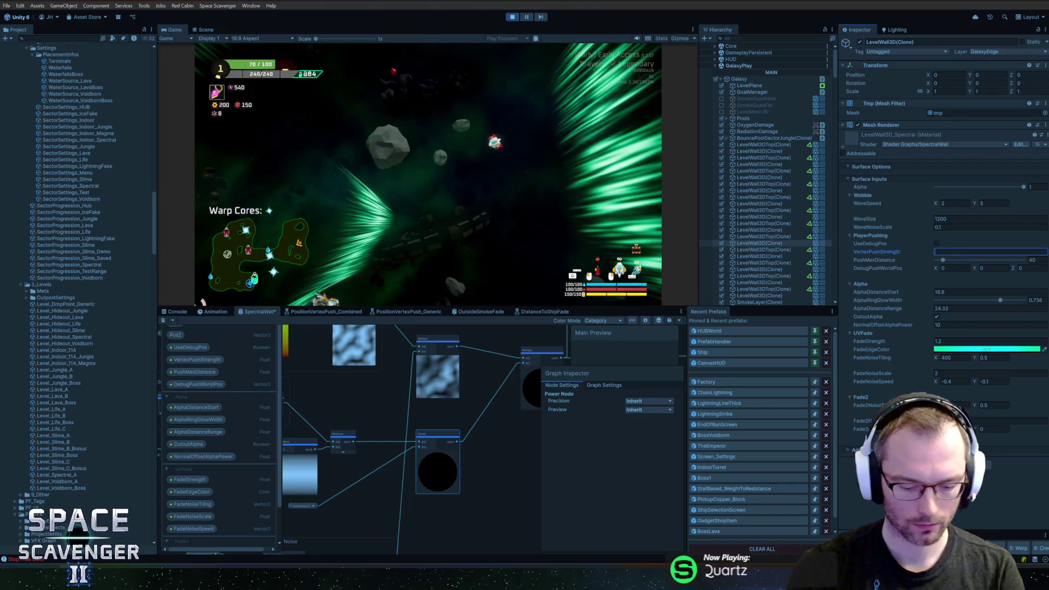
{"action": "type", "text": "-30"}
{"action": "key", "text": "Return"}
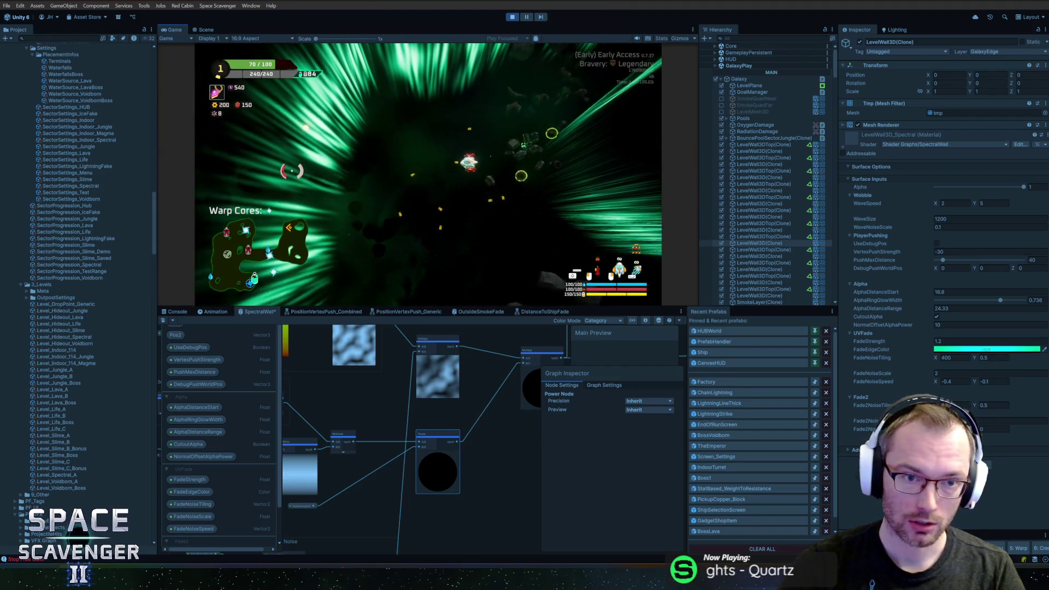
Change FadeNoiseTiling Y to 0.3 and answer the SpectralWall graph's unsaved-changes prompt
{"action": "left_click", "coordinate": [992, 358]}
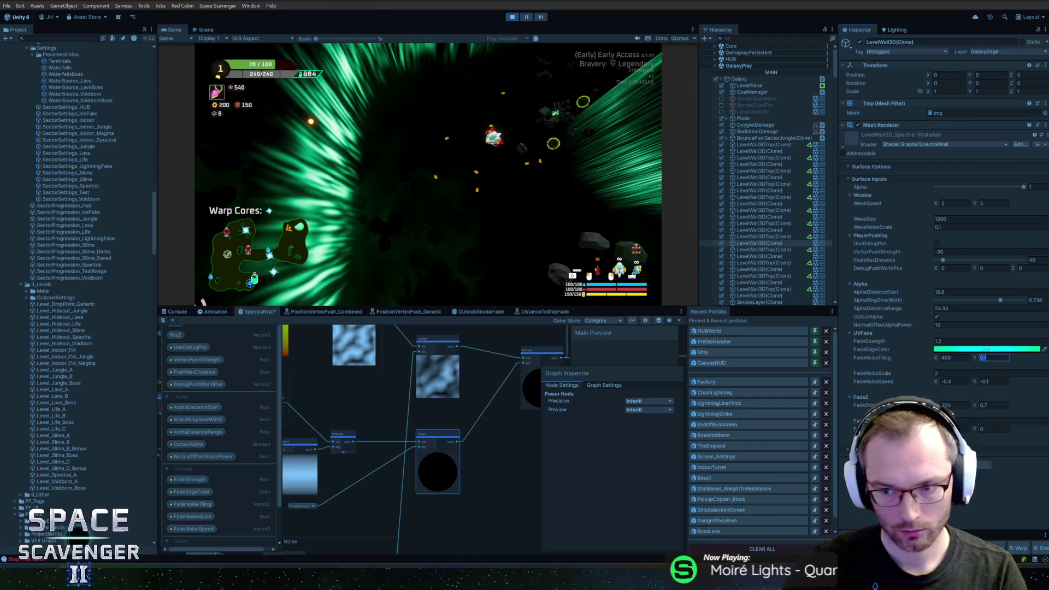
{"action": "left_click", "coordinate": [202, 301]}
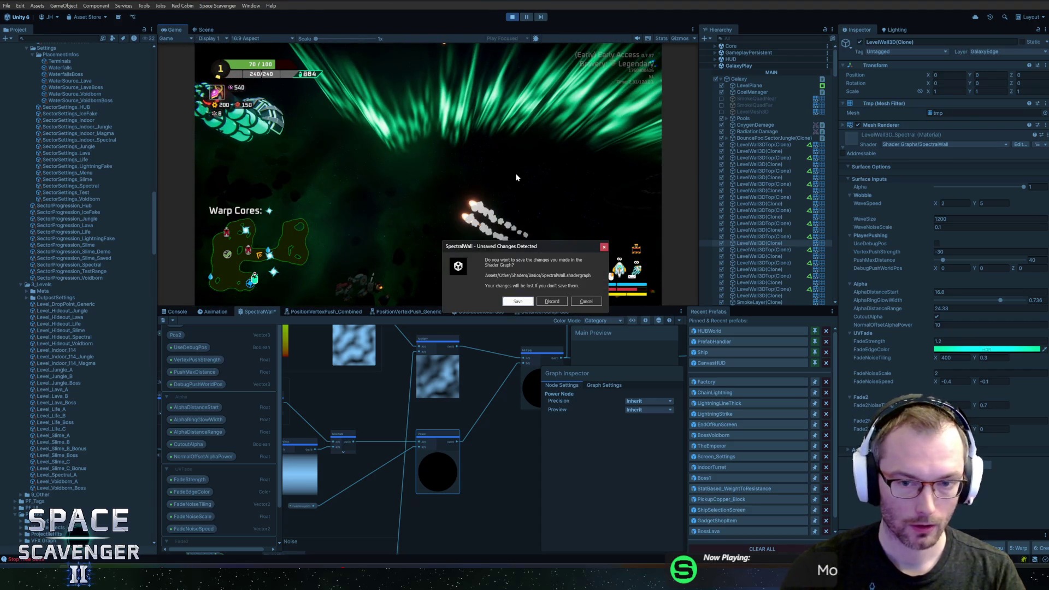
{"action": "left_click", "coordinate": [518, 302]}
Show the running game full-window, then pause it and bring back the editor layout
{"action": "key", "text": "shift+space"}
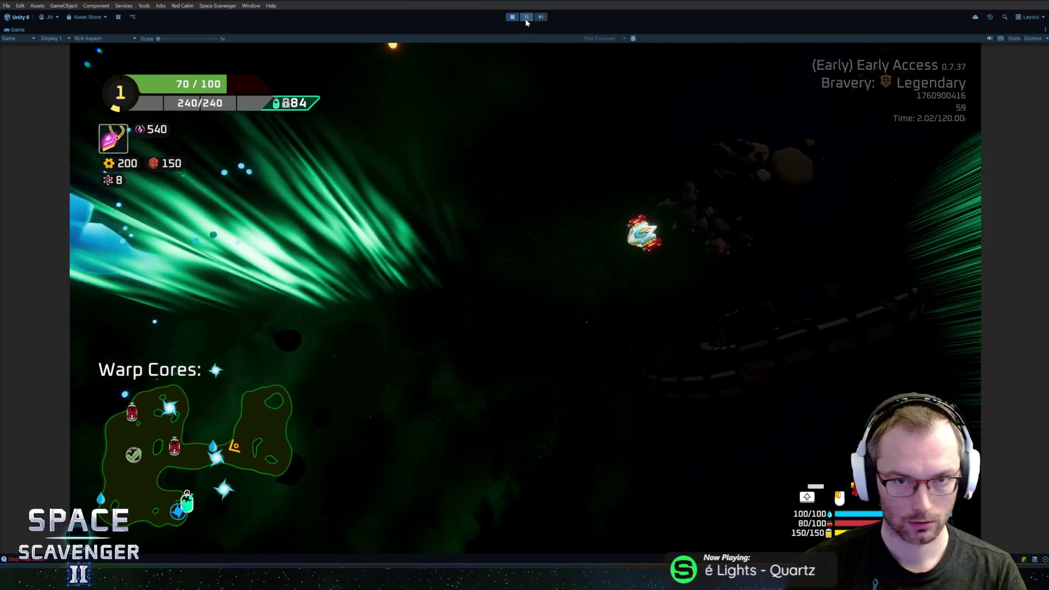
{"action": "left_click", "coordinate": [525, 19]}
Resume play, lower AlphaDistanceStart to 4.77 and set NormalOffsetAlphaPower to 2
{"action": "left_click", "coordinate": [527, 19]}
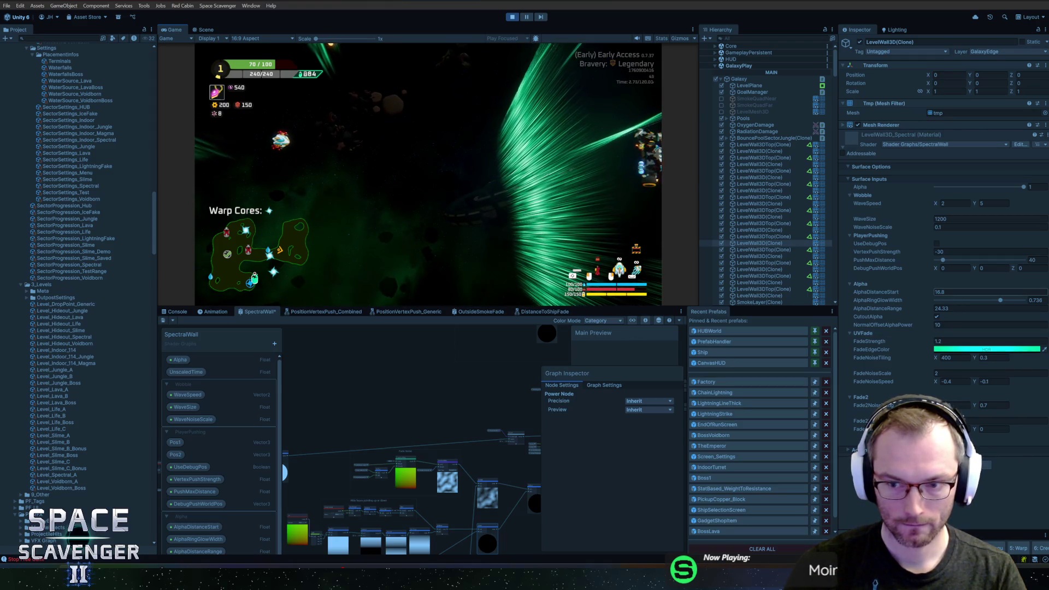
{"action": "left_click_drag", "start_coordinate": [917, 294], "coordinate": [889, 291]}
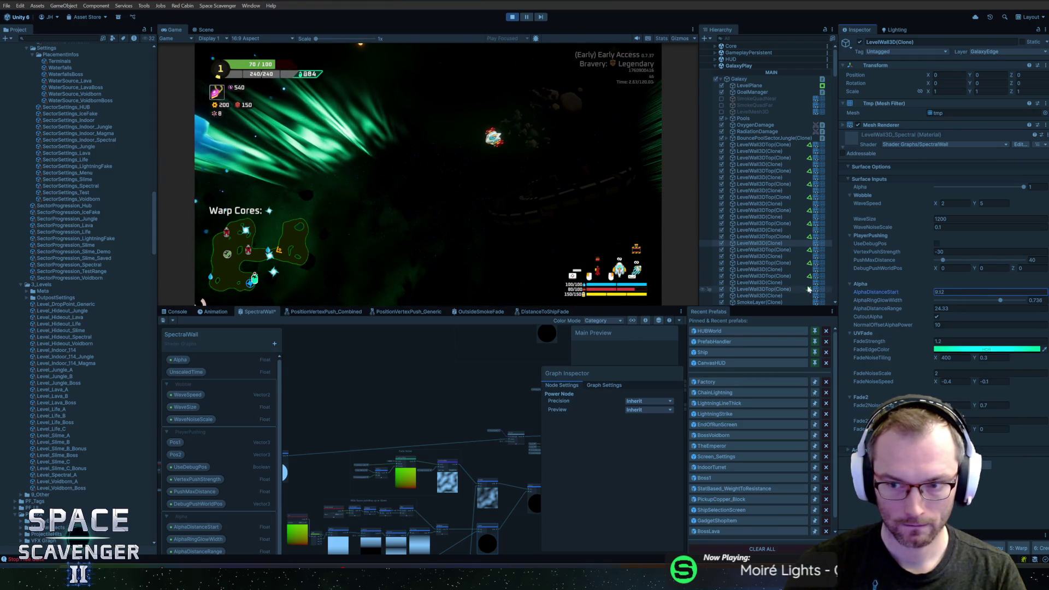
{"action": "left_click", "coordinate": [408, 155]}
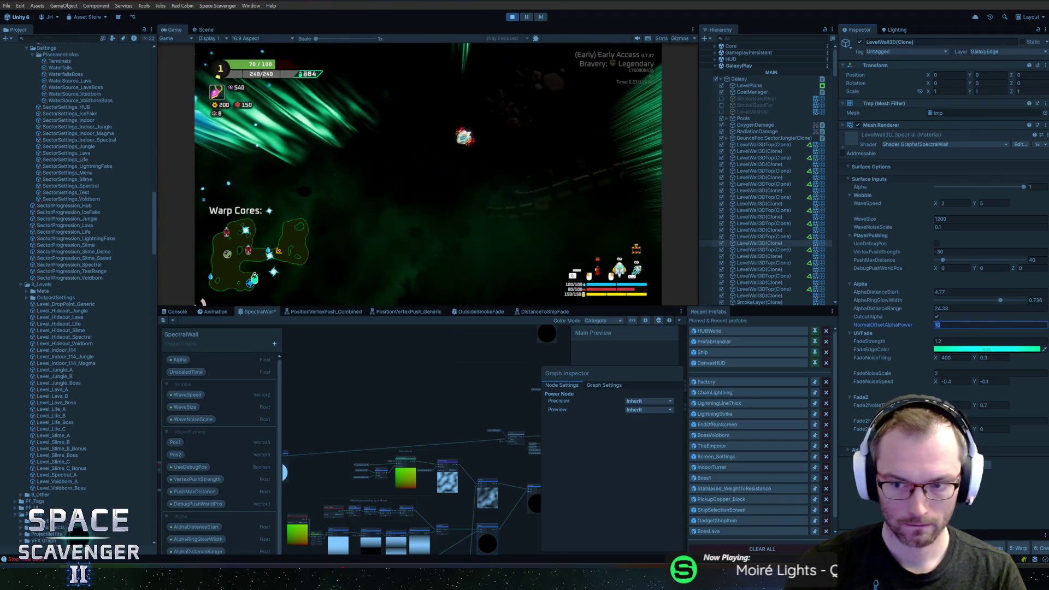
{"action": "type", "text": "2"}
{"action": "left_click", "coordinate": [488, 108]}
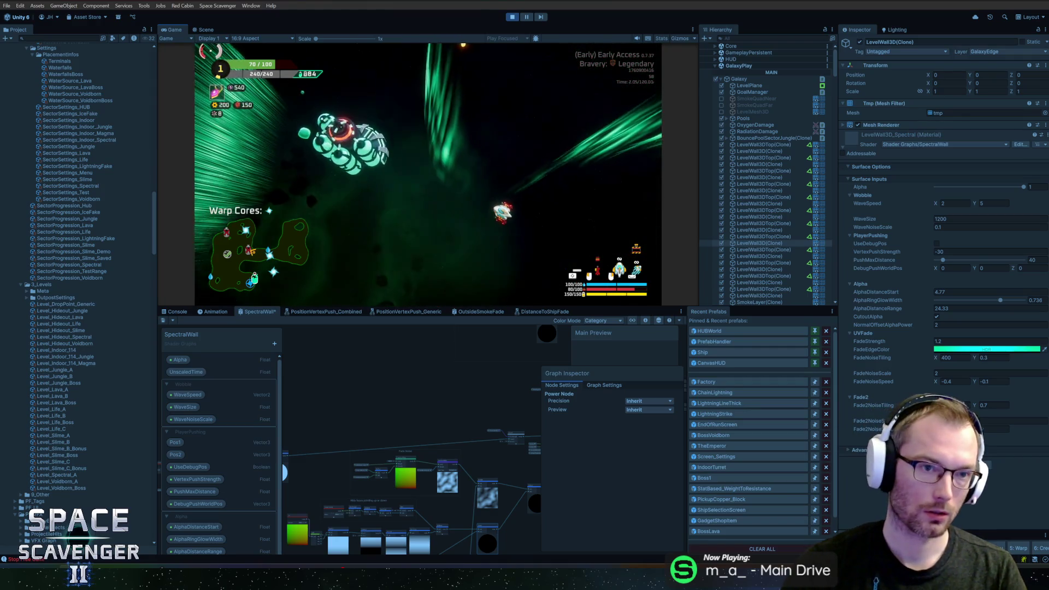
Save the SpectralWall graph changes and view the game full-window before restoring the layout
{"action": "left_click", "coordinate": [524, 303]}
{"action": "key", "text": "shift+space"}
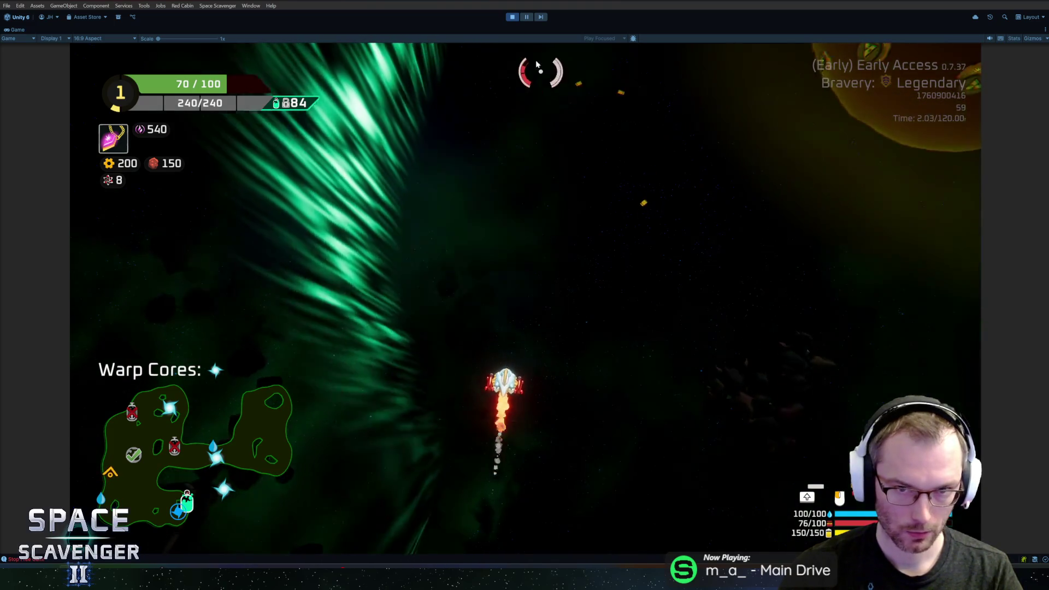
{"action": "key", "text": "shift+space"}
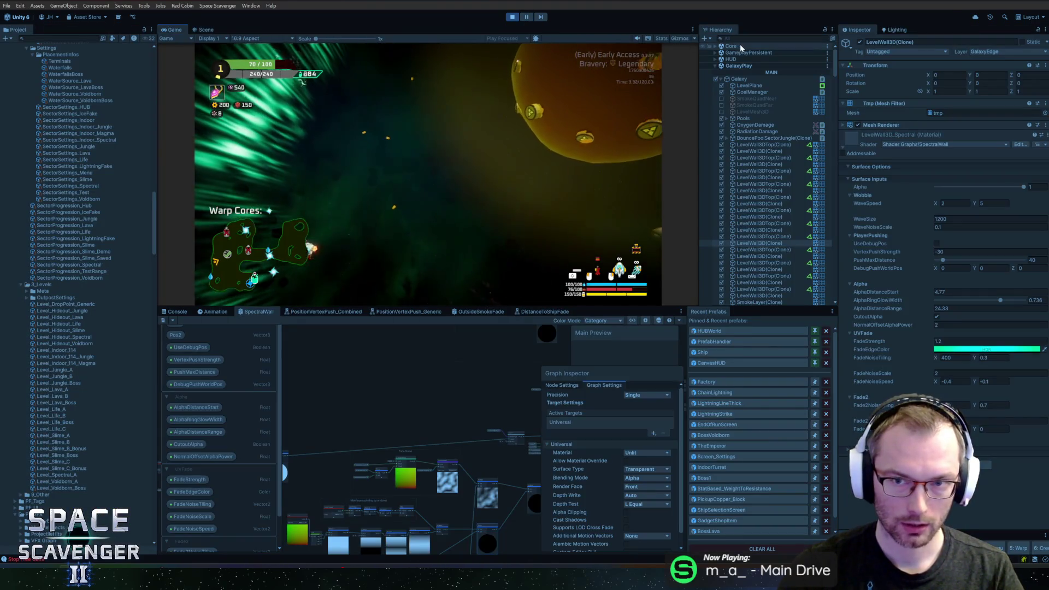
Filter the Hierarchy by '3dt' and turn on rendering for all twelve LevelWall3DTop clones
{"action": "left_click", "coordinate": [743, 38]}
{"action": "type", "text": "3d"}
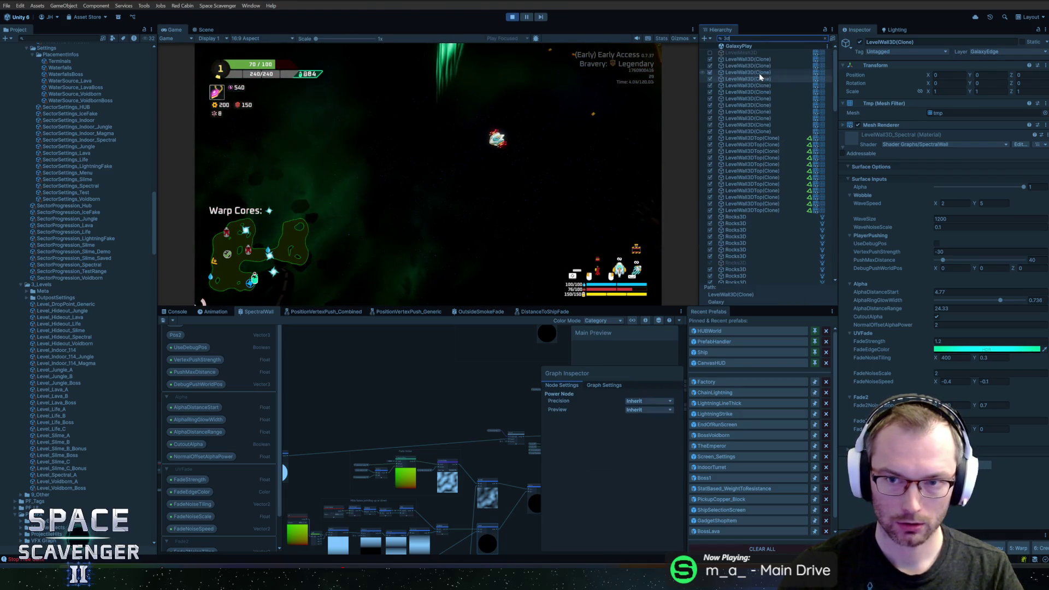
{"action": "type", "text": "t"}
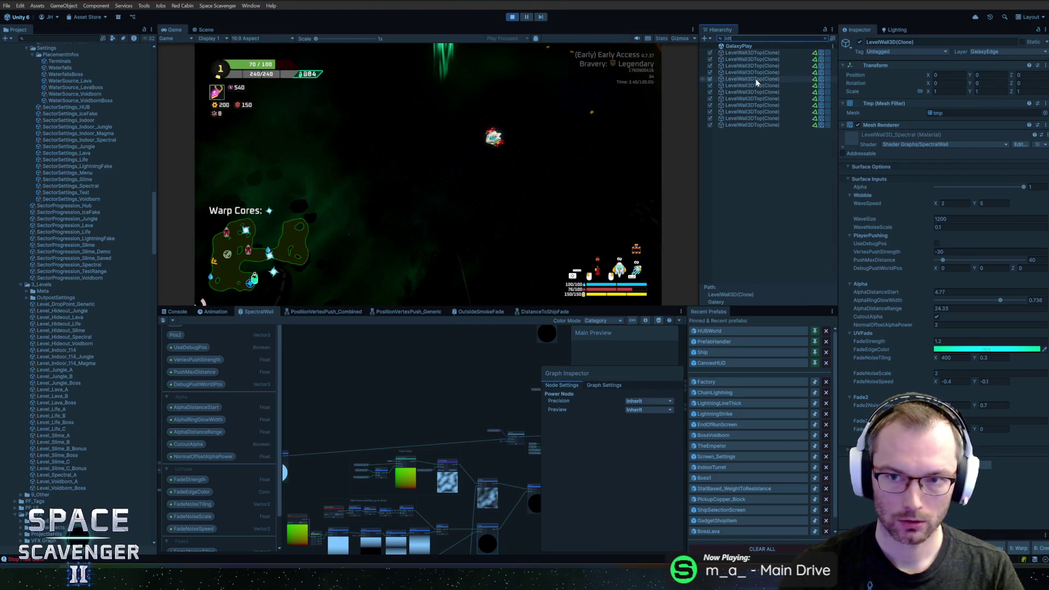
{"action": "left_click", "coordinate": [753, 59]}
{"action": "left_click", "coordinate": [751, 125], "text": "shift"}
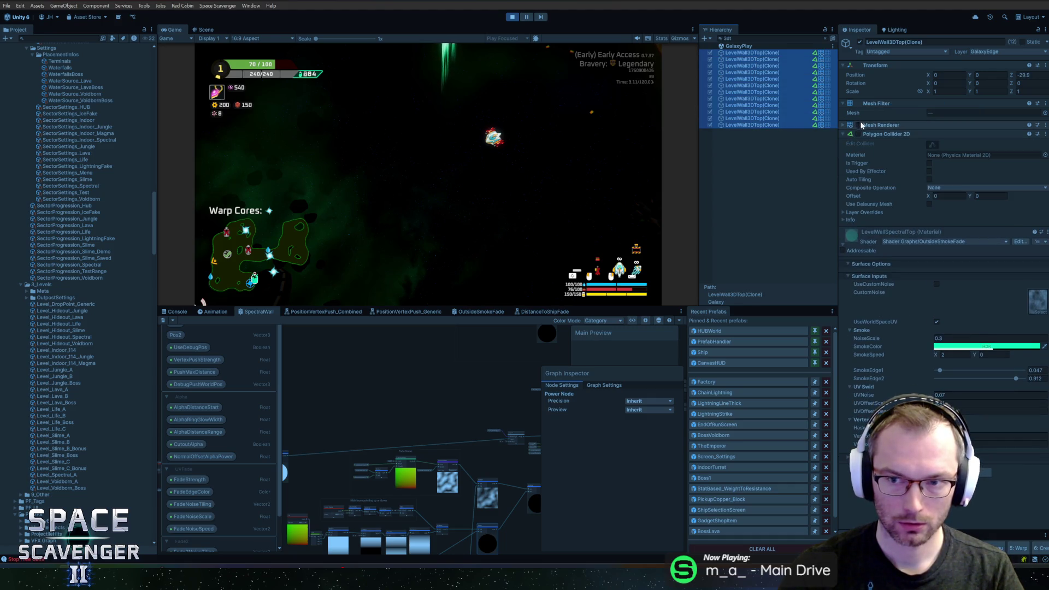
{"action": "left_click", "coordinate": [858, 126]}
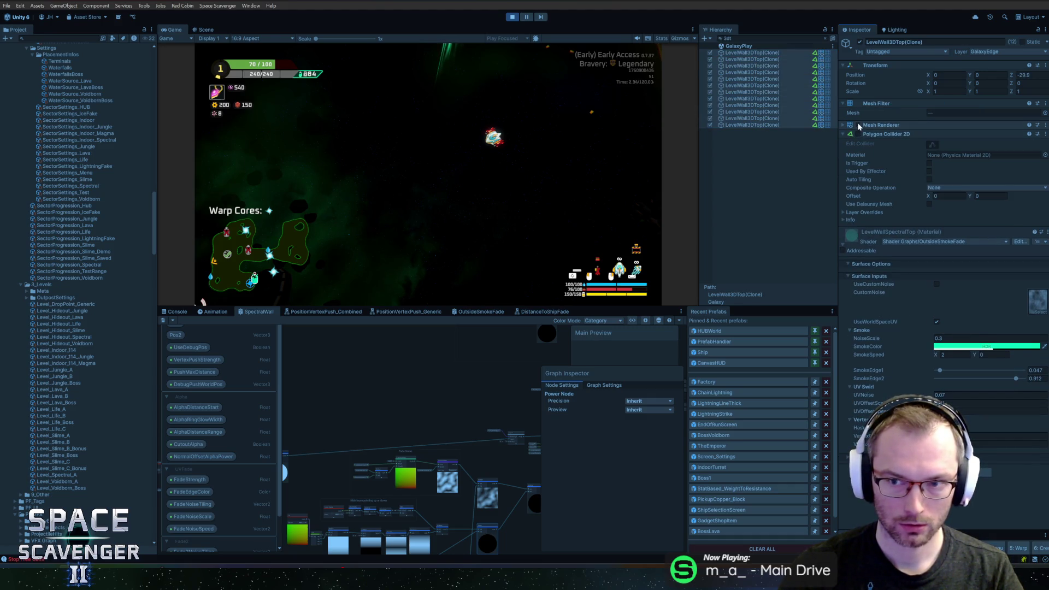
{"action": "left_click", "coordinate": [858, 125]}
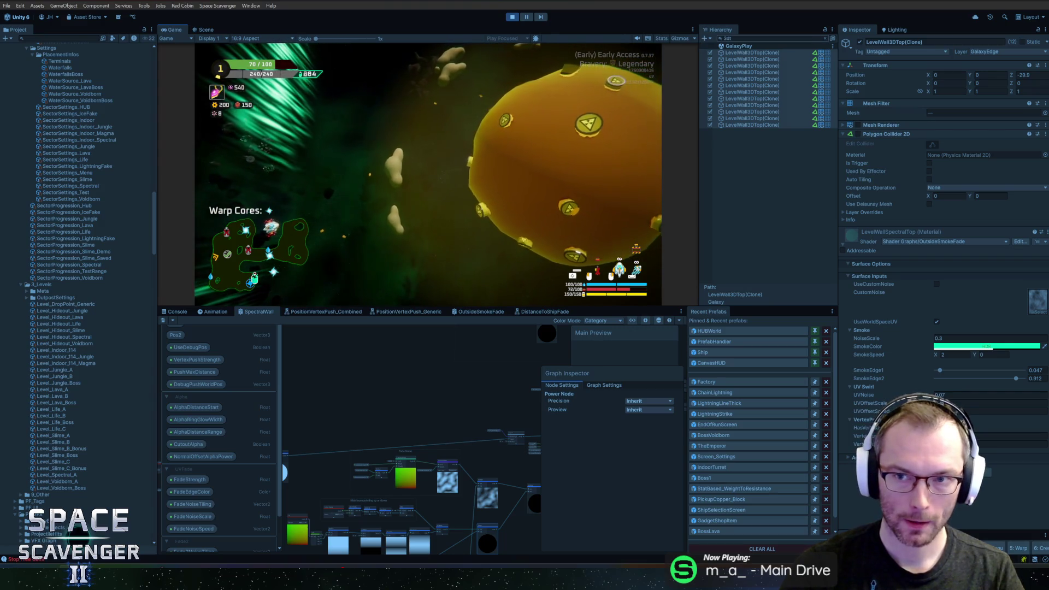
Clear the Hierarchy filter and bring the Console log back into view
{"action": "left_click", "coordinate": [825, 38]}
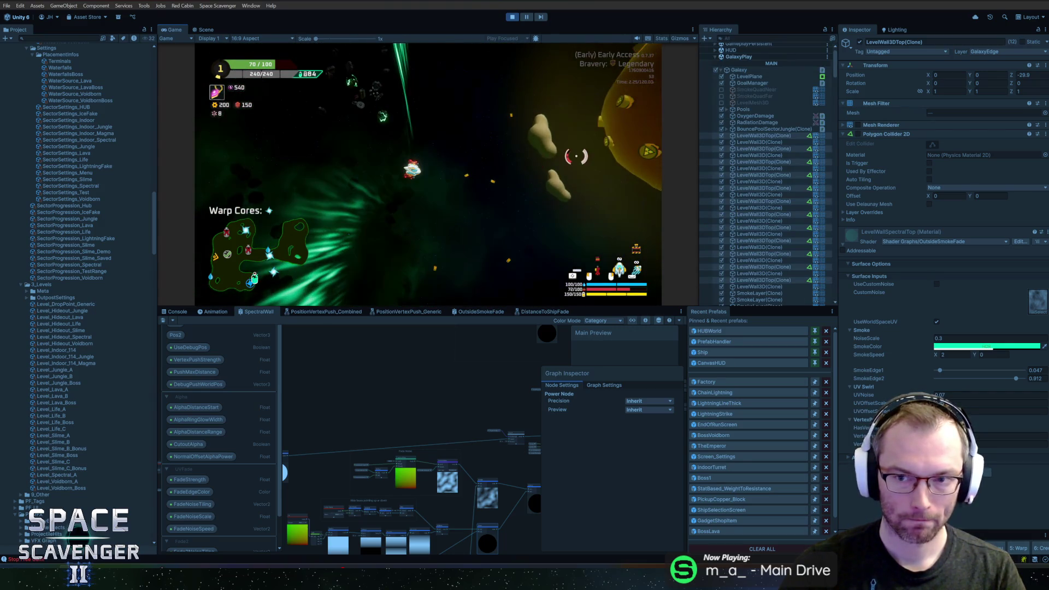
{"action": "type", "text": "s"}
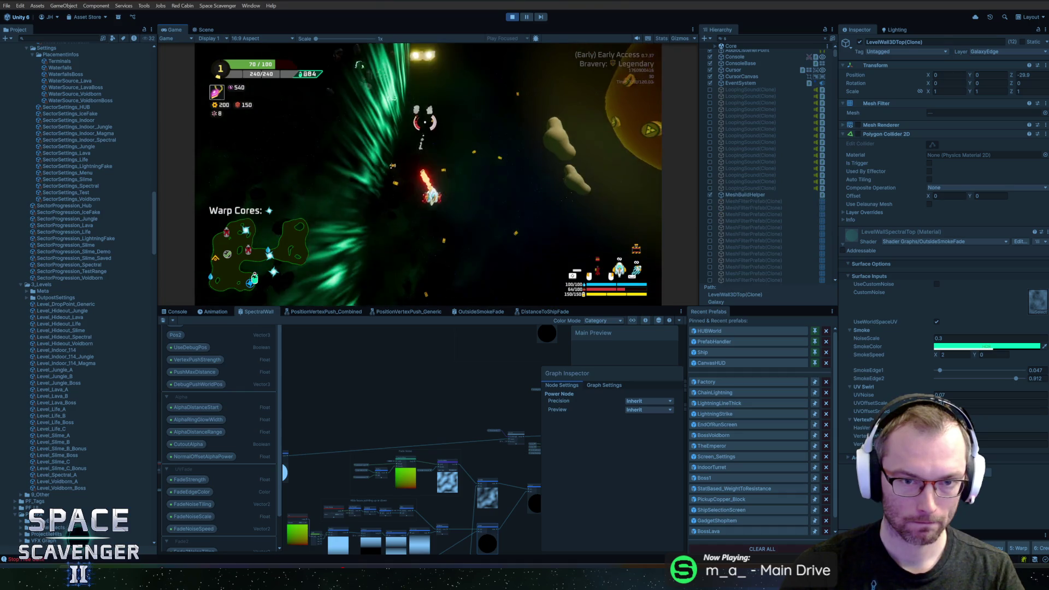
{"action": "left_click", "coordinate": [174, 311]}
Quit the current run to the hub from the maximized Game view, then restore the editor layout
{"action": "double_click", "coordinate": [174, 29]}
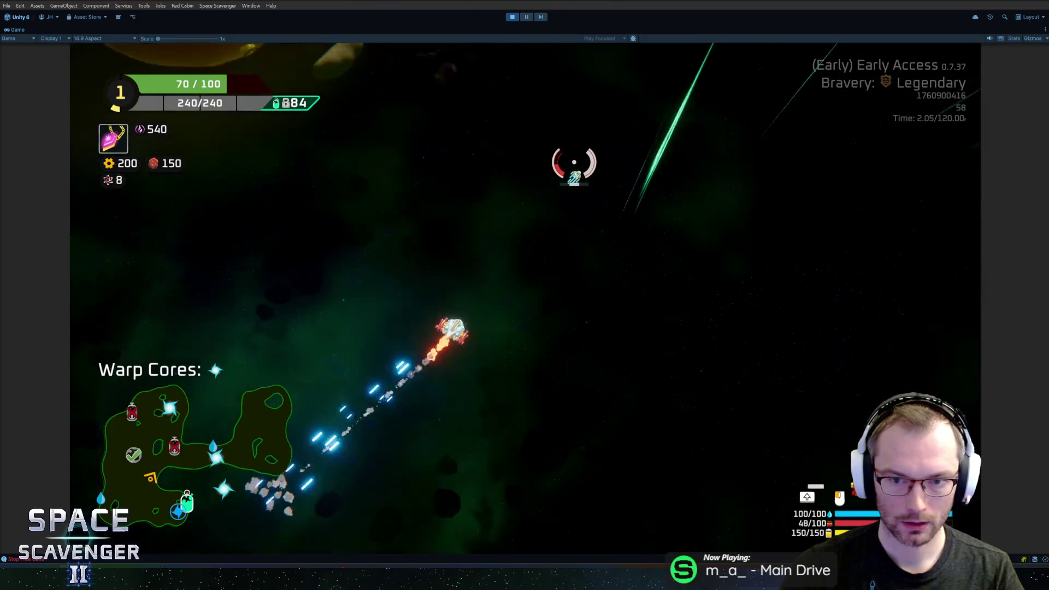
{"action": "key", "text": "Escape"}
{"action": "left_click", "coordinate": [206, 479]}
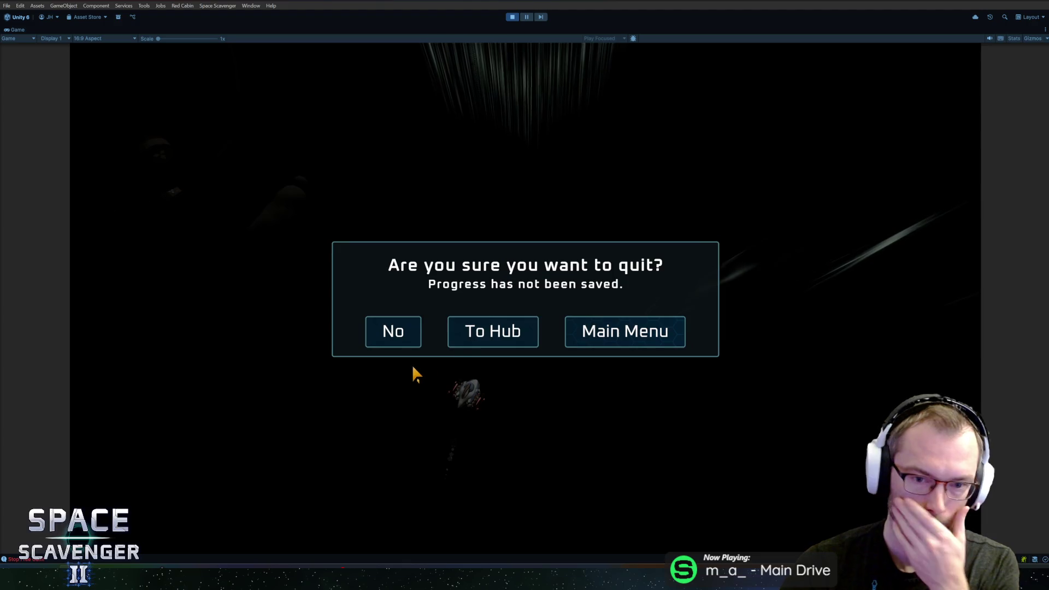
{"action": "left_click", "coordinate": [485, 339]}
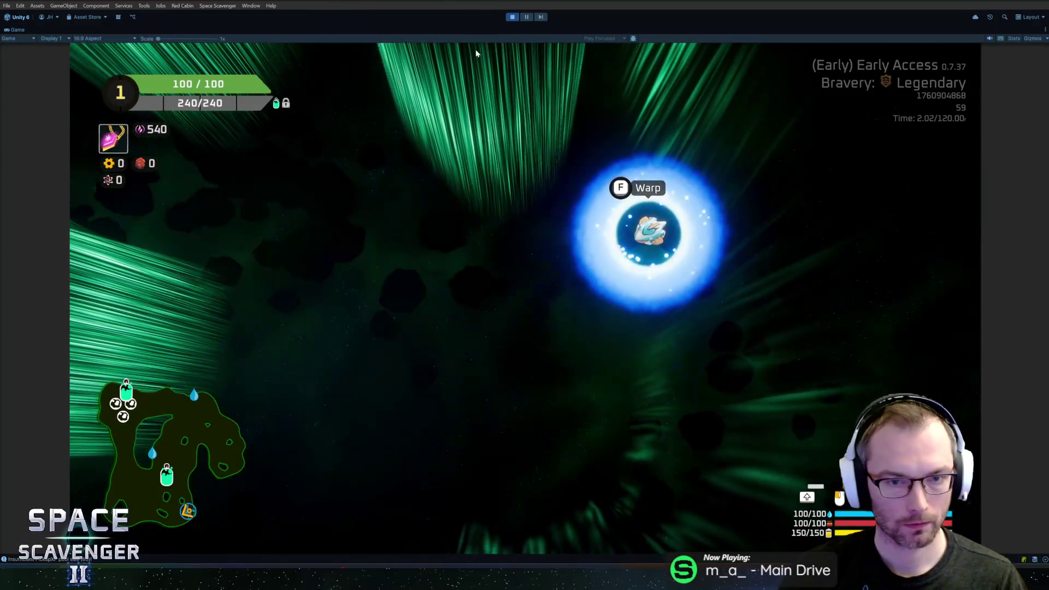
{"action": "left_click", "coordinate": [524, 18]}
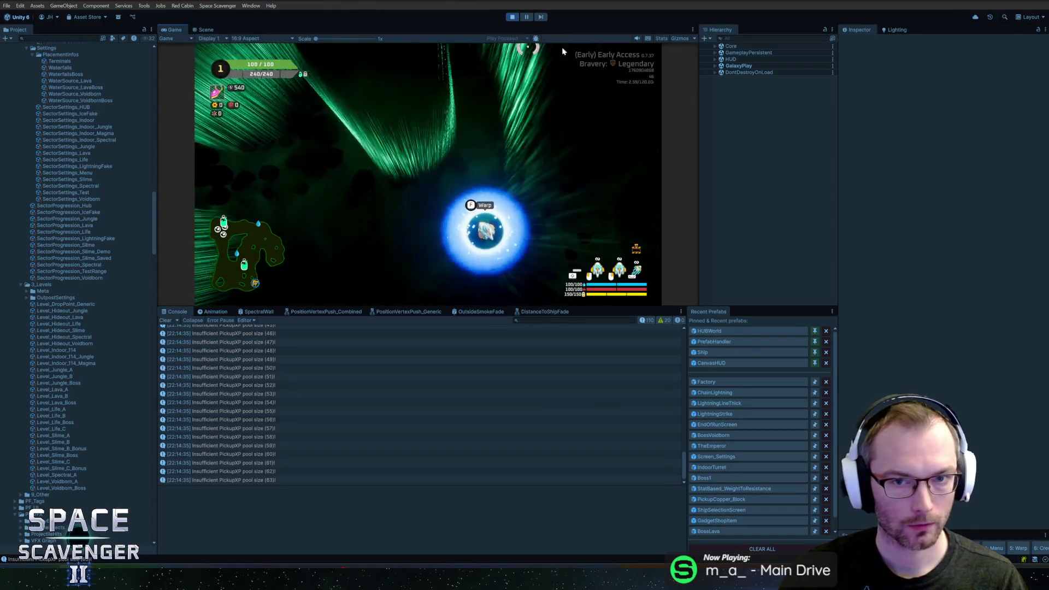
Search the Hierarchy for 'minimap' and browse the MinimapScale and CanvasBase objects
{"action": "type", "text": "minimap"}
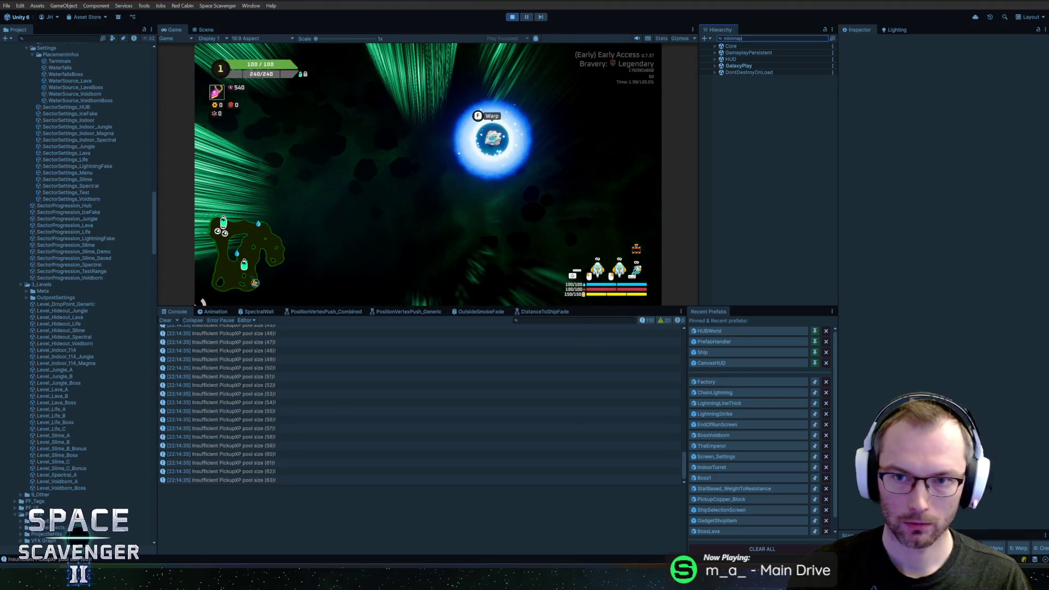
{"action": "left_click", "coordinate": [757, 58]}
{"action": "key", "text": "Escape"}
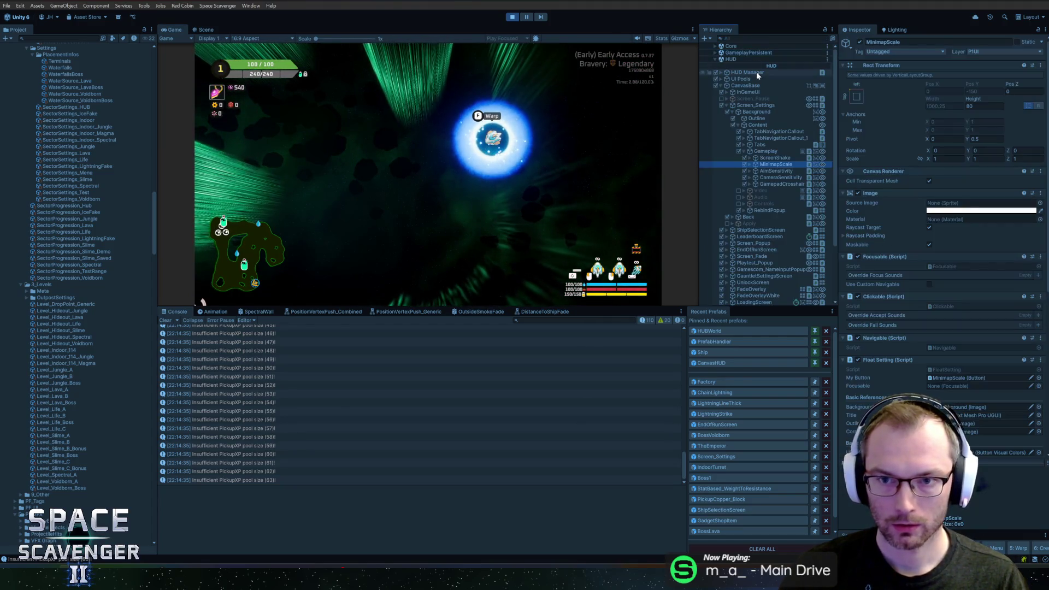
{"action": "key", "text": "Down"}
{"action": "key", "text": "Right"}
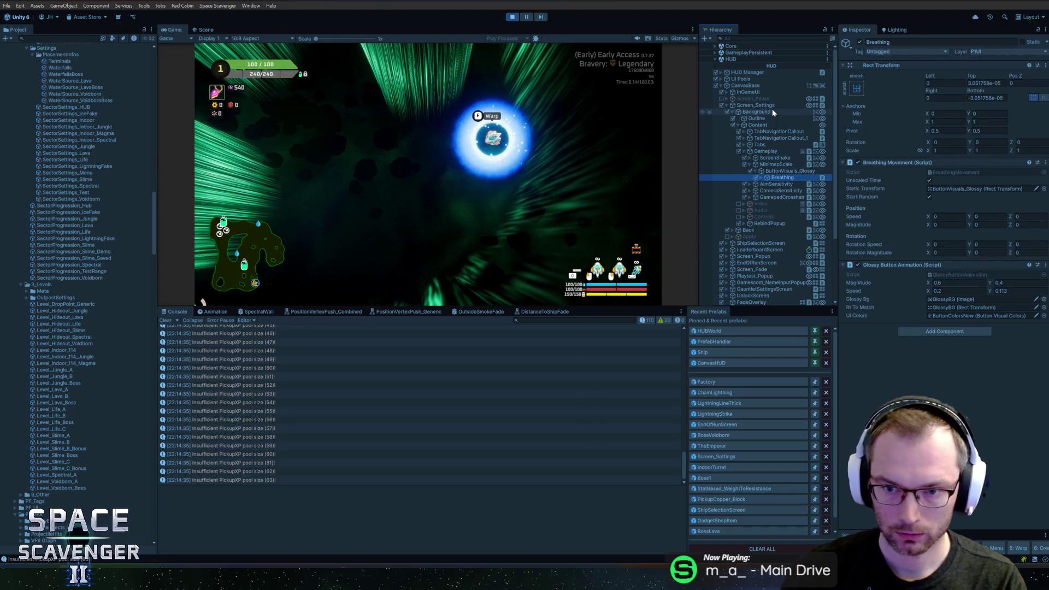
{"action": "key", "text": "Up"}
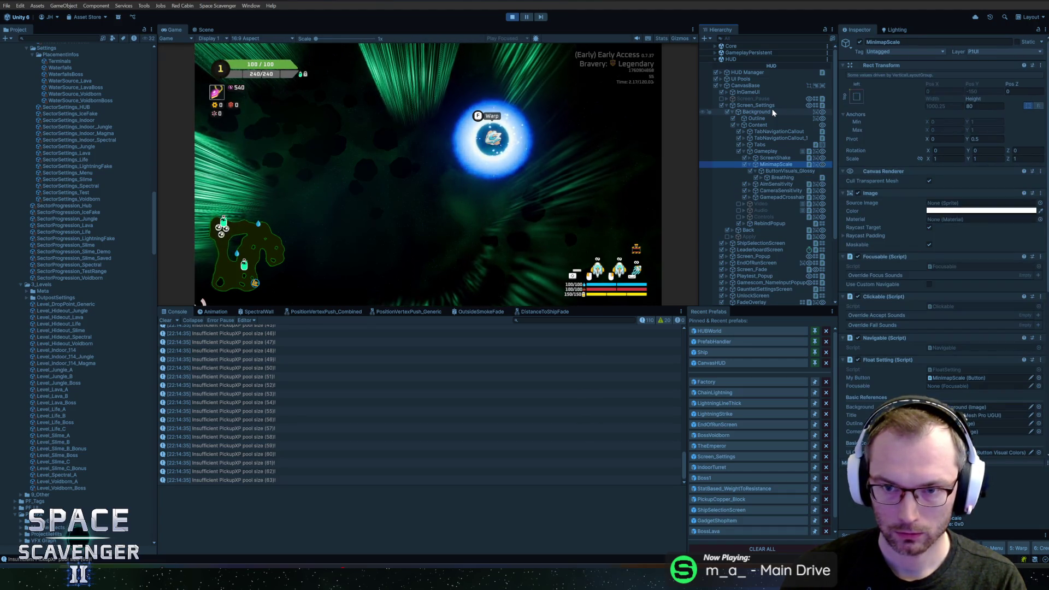
{"action": "key", "text": "Left"}
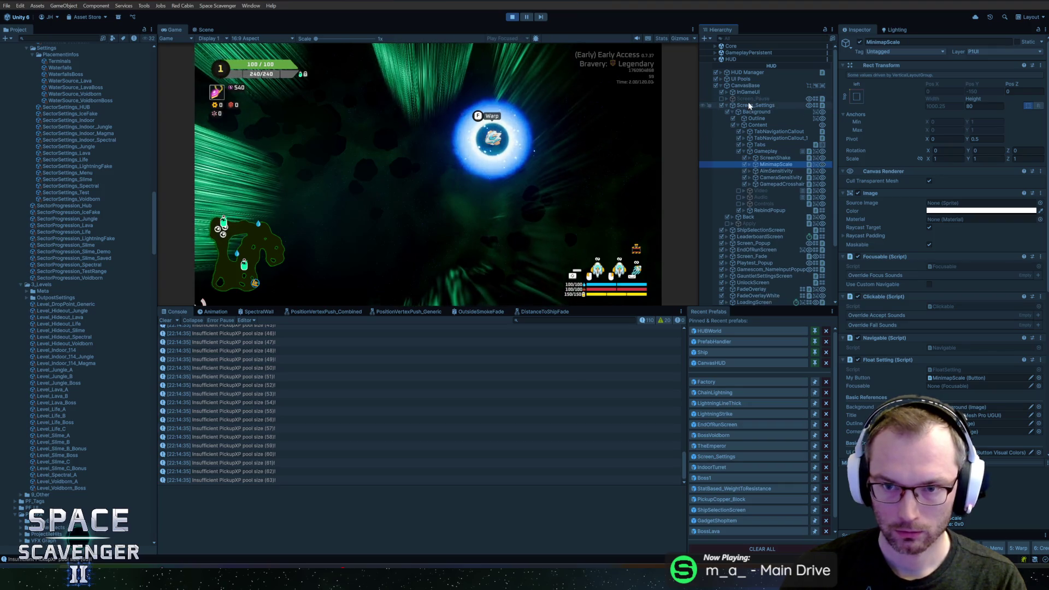
{"action": "left_click", "coordinate": [748, 83]}
{"action": "key", "text": "Left"}
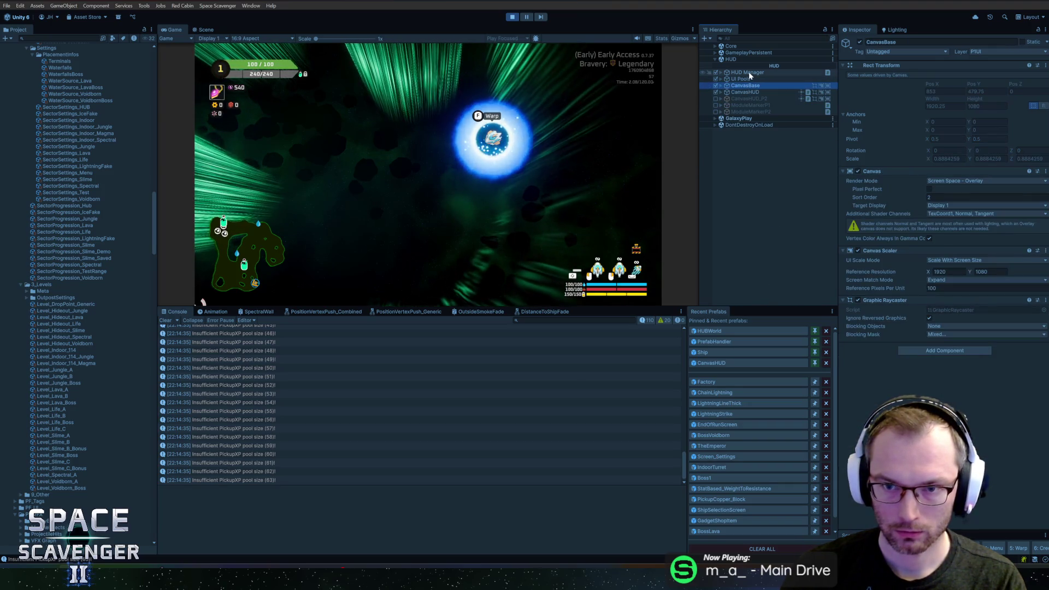
Expand CanvasHUD > Map > Content to the first MapLine(Clone) and show its LevelEdgeMaterial_SpectralMap line material
{"action": "left_click", "coordinate": [747, 91]}
{"action": "key", "text": "Right"}
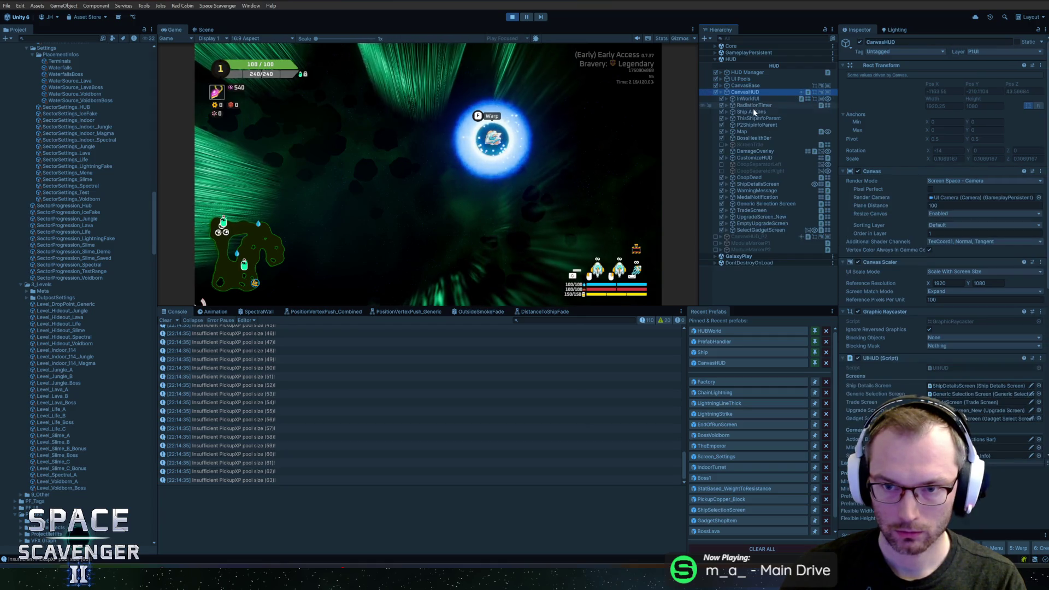
{"action": "left_click", "coordinate": [753, 132]}
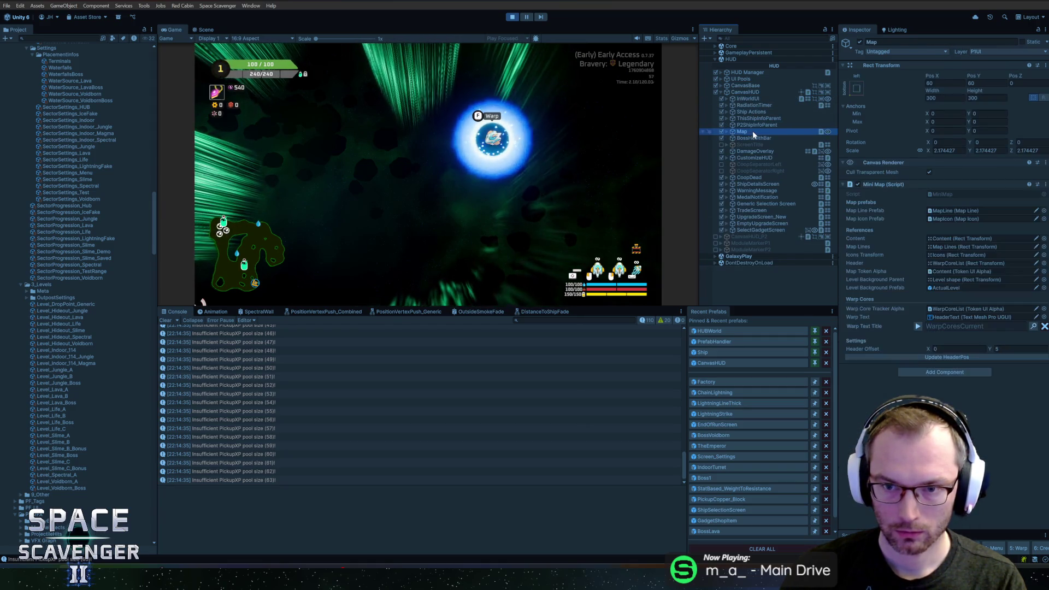
{"action": "left_click", "coordinate": [788, 137]}
{"action": "key", "text": "Right"}
{"action": "left_click", "coordinate": [785, 143]}
{"action": "key", "text": "Right"}
{"action": "key", "text": "Down"}
{"action": "key", "text": "Down"}
{"action": "key", "text": "Right"}
{"action": "key", "text": "Down"}
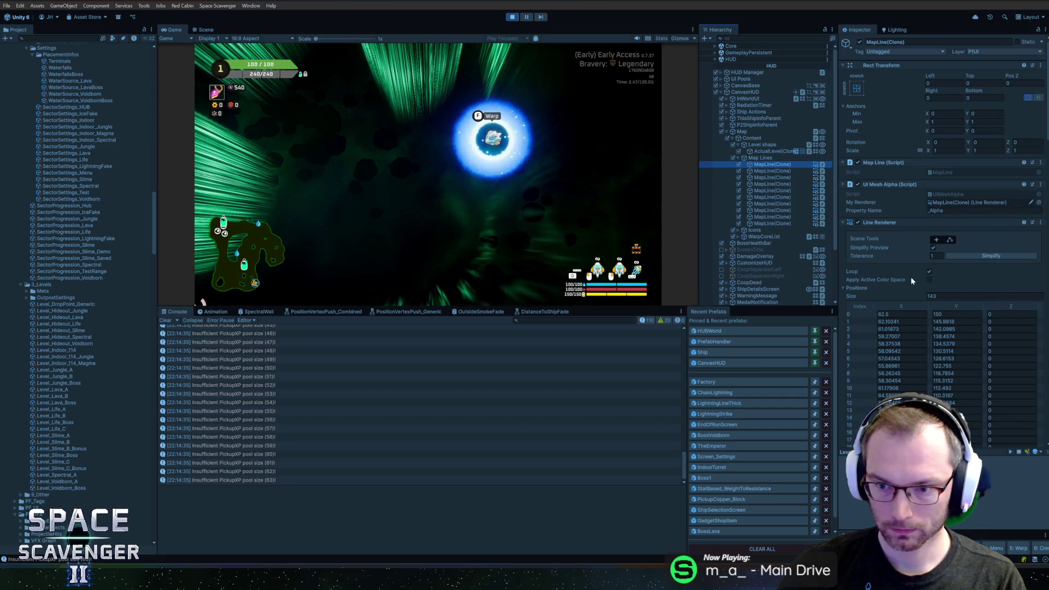
{"action": "scroll", "coordinate": [940, 218], "scroll_direction": "down", "scroll_amount": 10}
{"action": "scroll", "coordinate": [874, 311], "scroll_direction": "down", "scroll_amount": 15}
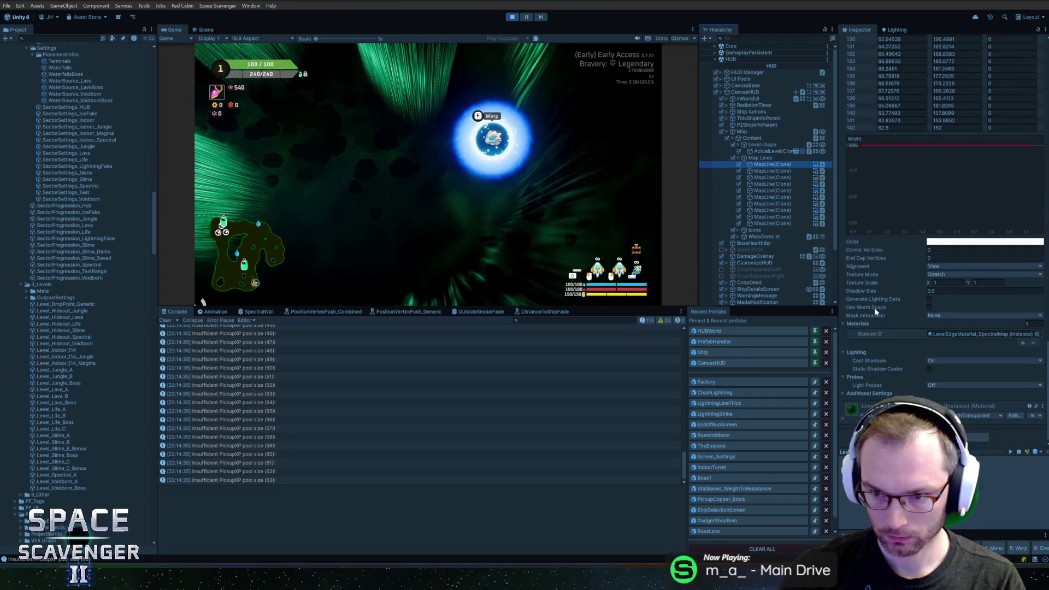
{"action": "scroll", "coordinate": [846, 424], "scroll_direction": "down", "scroll_amount": 3}
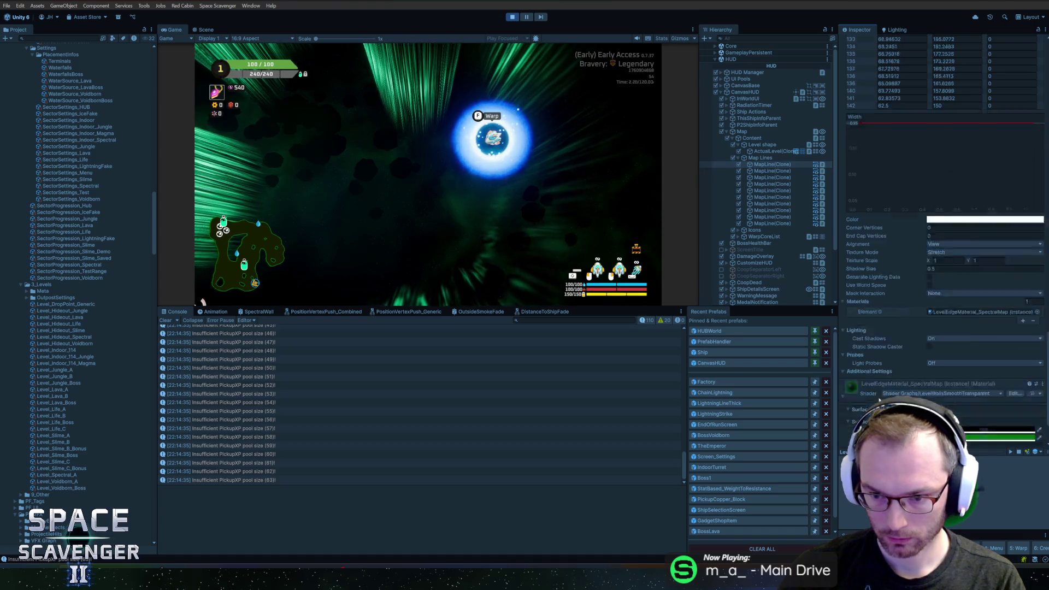
Tint GlowColor teal on the live map line and the LevelEdgeMaterial_SpectralMap asset, then select ActualLevel(Clone)
{"action": "left_click", "coordinate": [955, 378]}
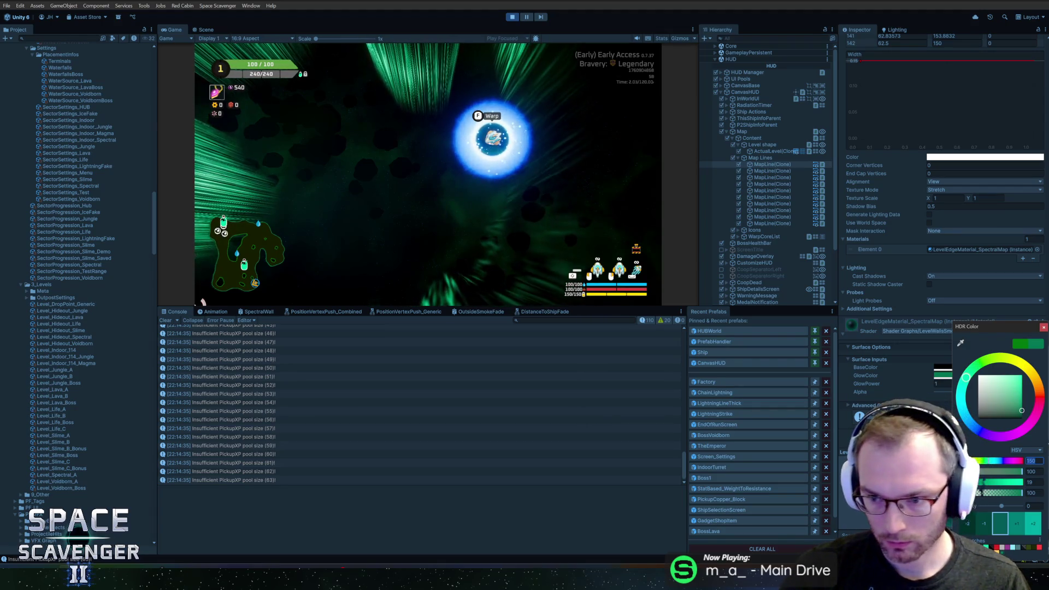
{"action": "left_click", "coordinate": [1044, 329]}
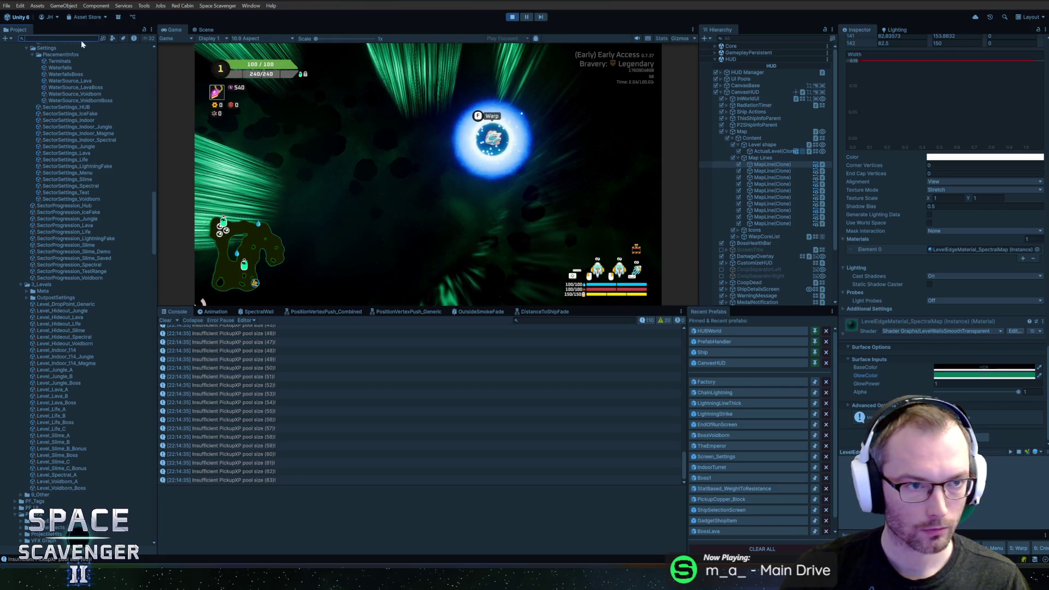
{"action": "type", "text": "spectralm"}
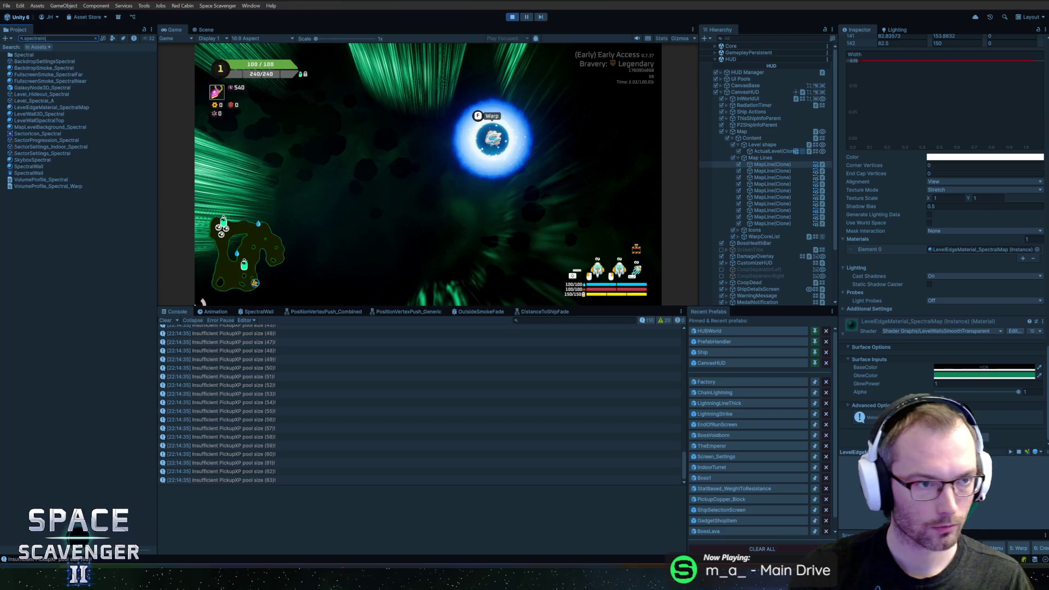
{"action": "key", "text": "Down"}
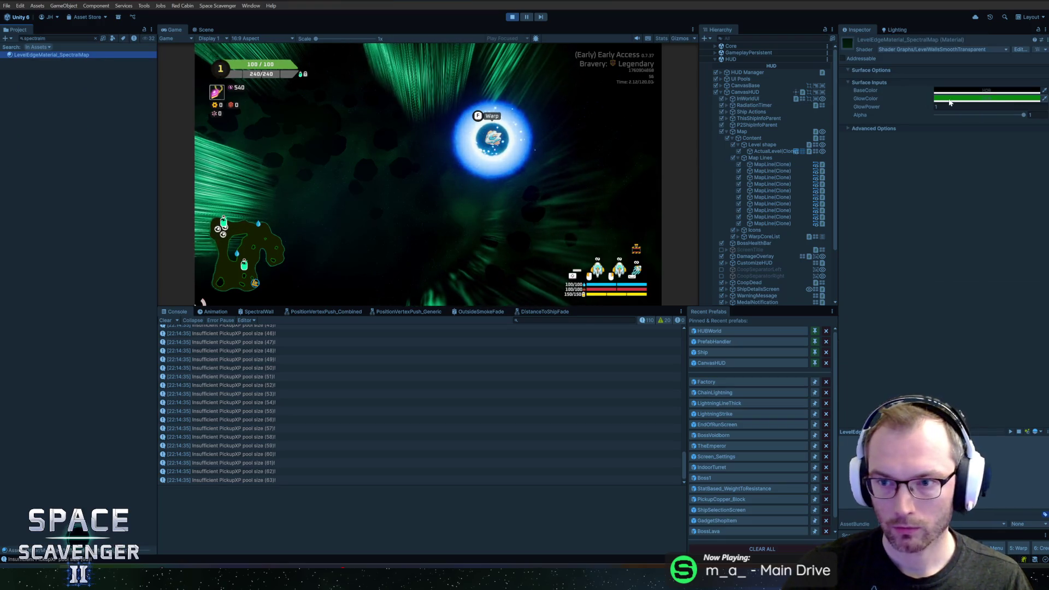
{"action": "left_click", "coordinate": [950, 99]}
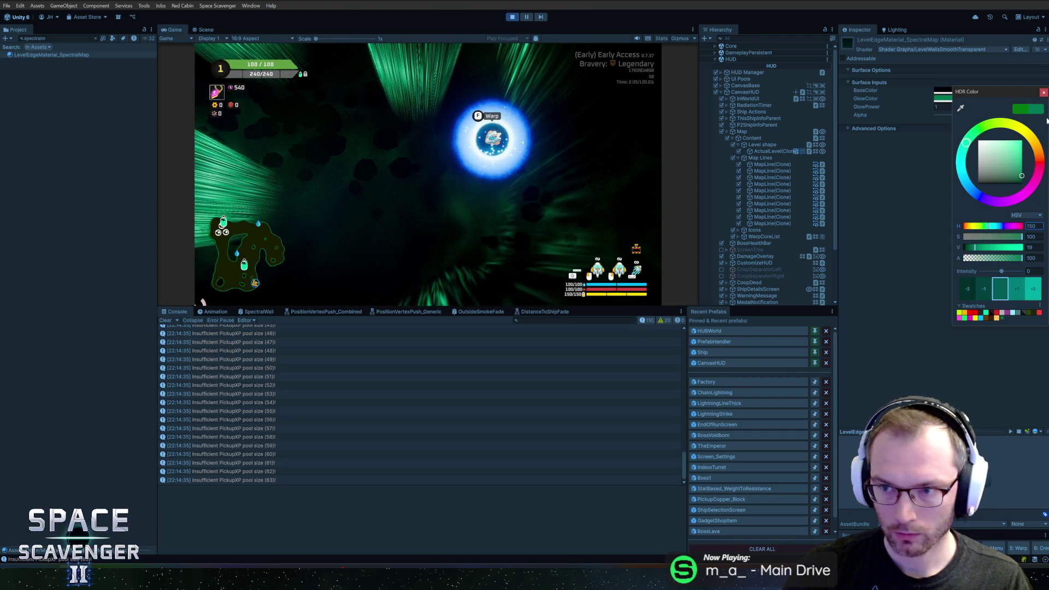
{"action": "left_click", "coordinate": [1043, 92]}
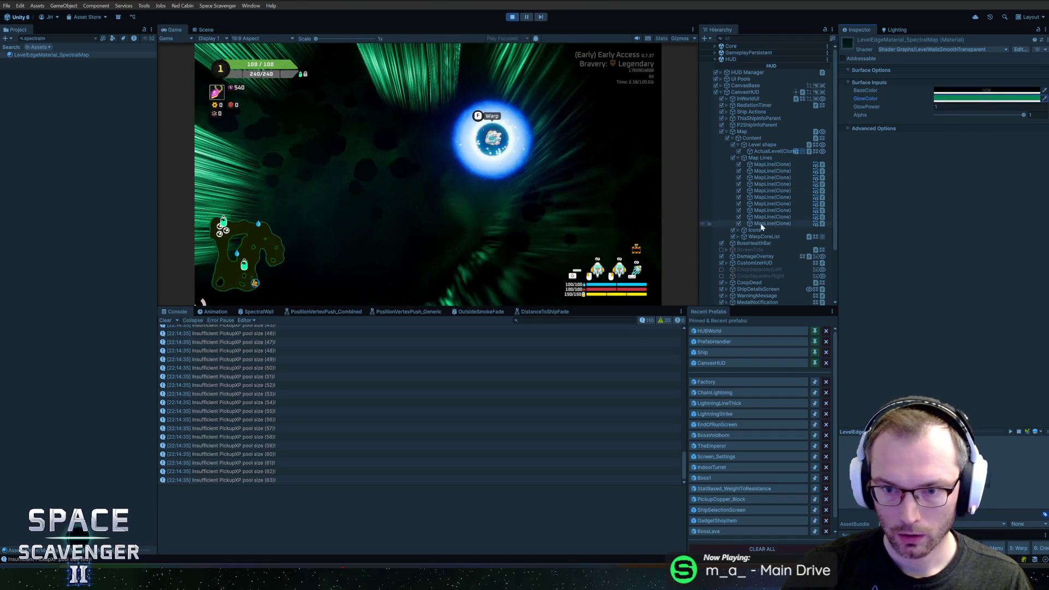
{"action": "left_click", "coordinate": [765, 151]}
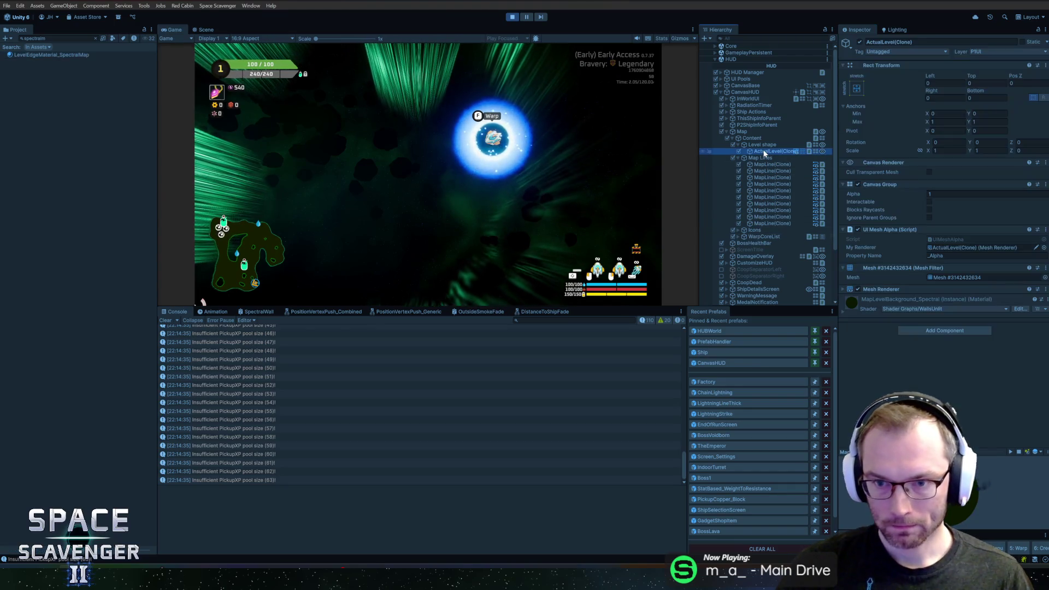
Inspect the level background's main colour and locate the map materials in the Project
{"action": "left_click", "coordinate": [842, 311]}
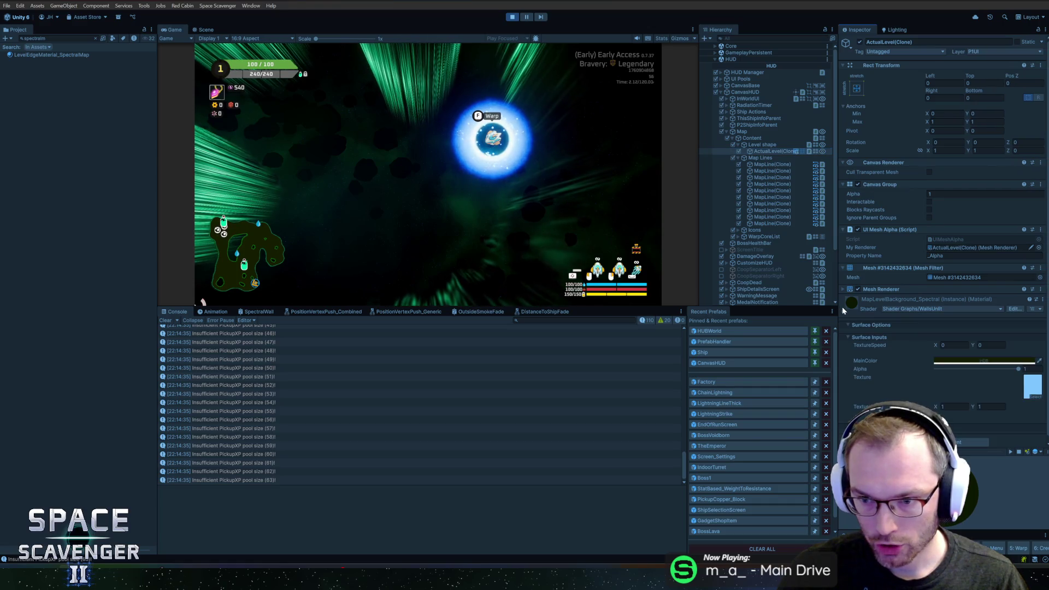
{"action": "left_click", "coordinate": [958, 363]}
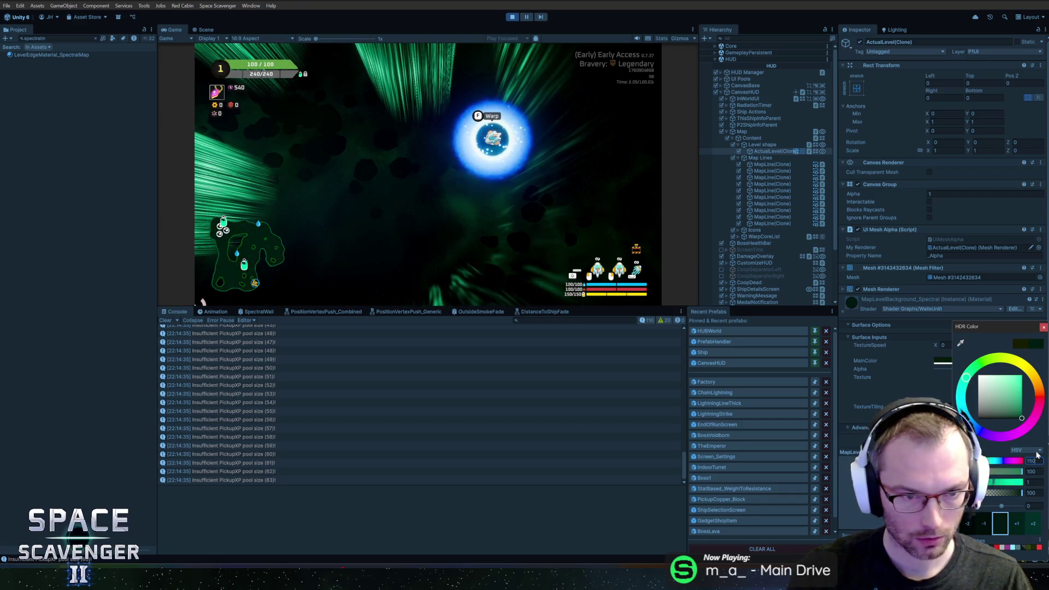
{"action": "left_click", "coordinate": [1037, 330]}
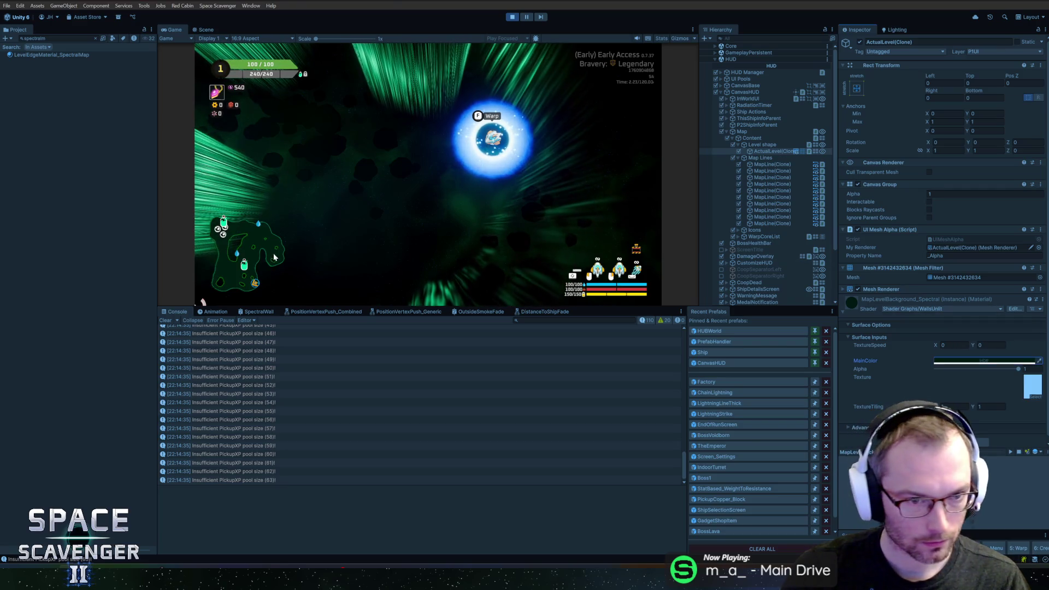
{"action": "left_click", "coordinate": [55, 55]}
{"action": "left_click", "coordinate": [95, 39]}
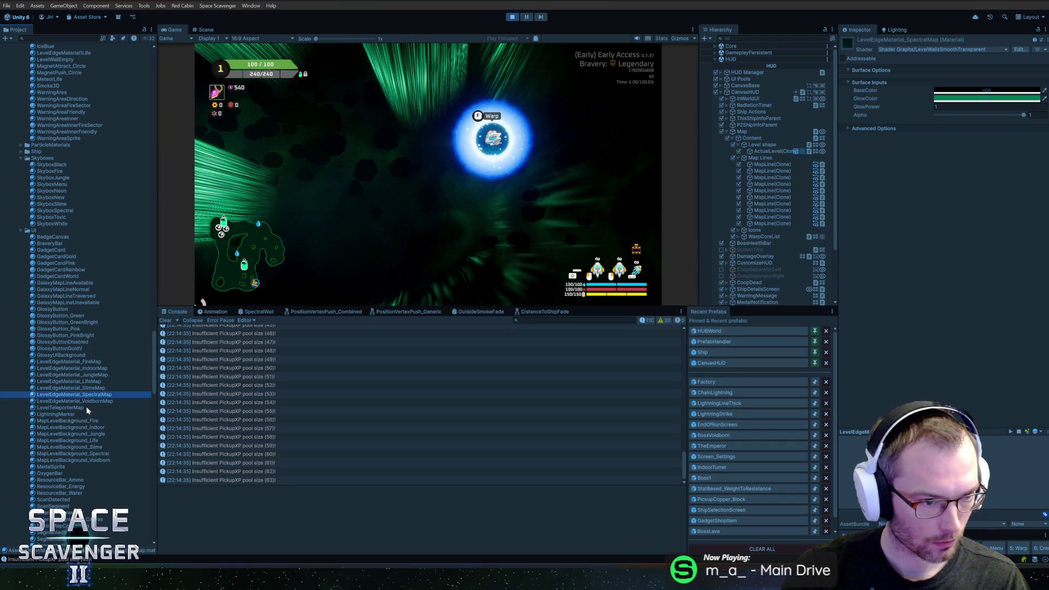
{"action": "left_click", "coordinate": [760, 152]}
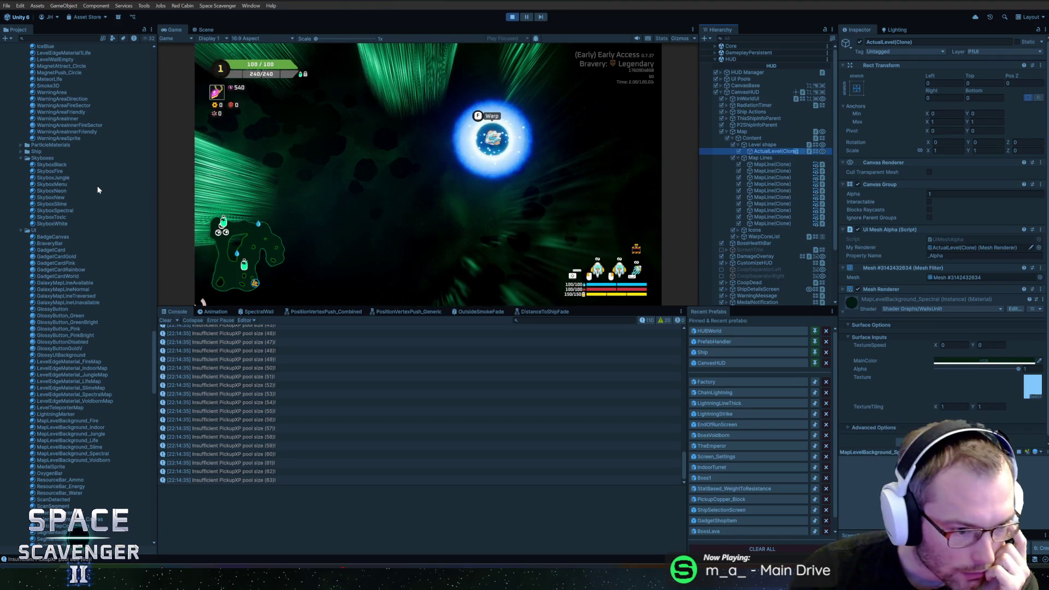
Set the MapLevelBackground_Spectral material's MainColor hue to 150
{"action": "left_click", "coordinate": [86, 454]}
{"action": "left_click", "coordinate": [942, 105]}
{"action": "left_click", "coordinate": [1031, 232]}
{"action": "type", "text": "150"}
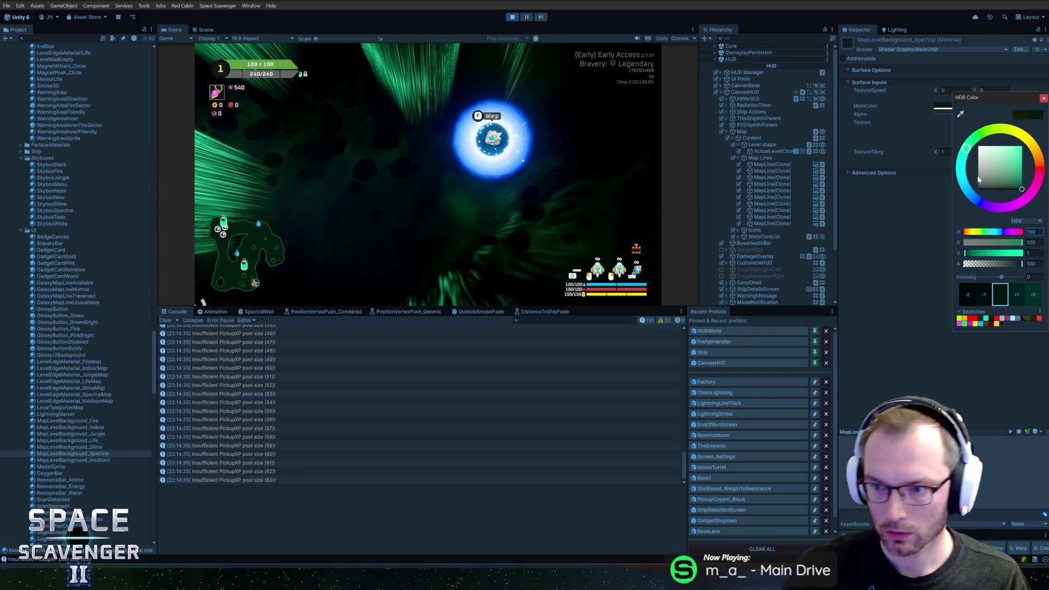
{"action": "left_click", "coordinate": [1043, 99]}
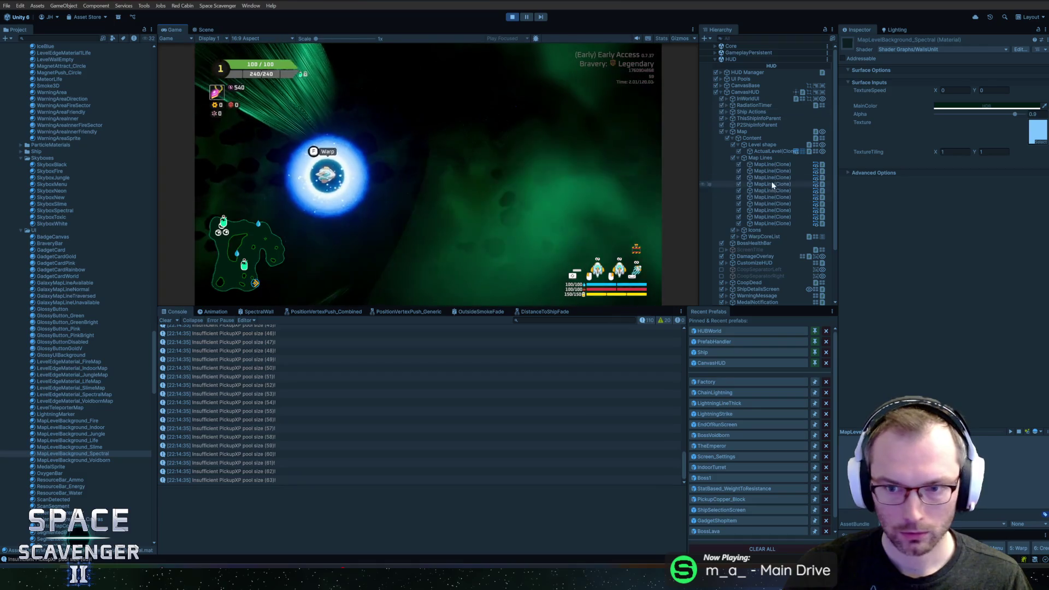
Review the MapLine(Clone) objects' Line Renderer settings, both together and individually
{"action": "left_click", "coordinate": [775, 164]}
{"action": "left_click", "coordinate": [792, 171]}
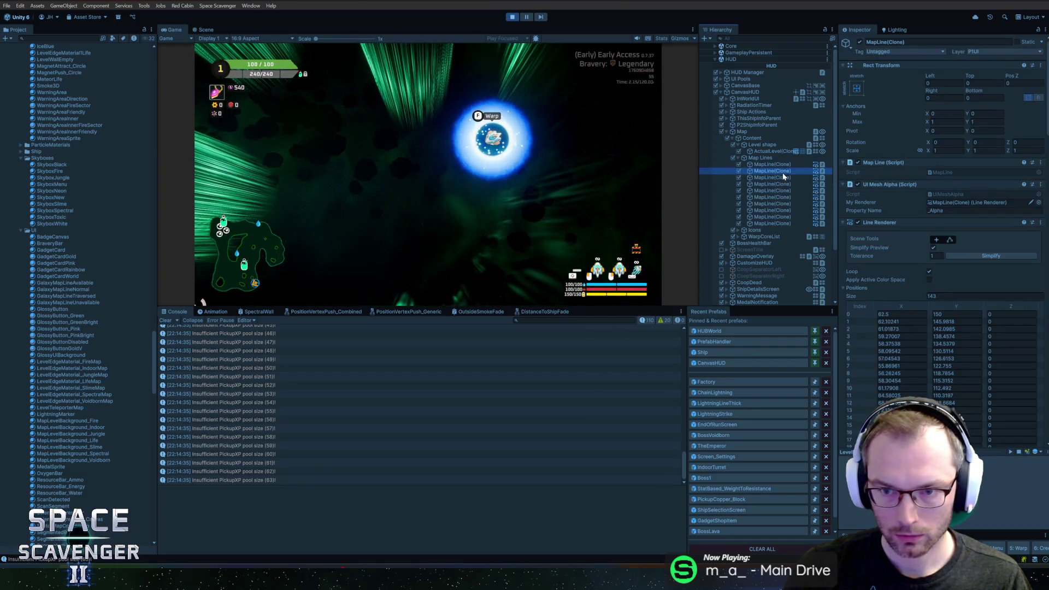
{"action": "left_click", "coordinate": [811, 224], "text": "shift"}
{"action": "scroll", "coordinate": [904, 250], "scroll_direction": "down", "scroll_amount": 5}
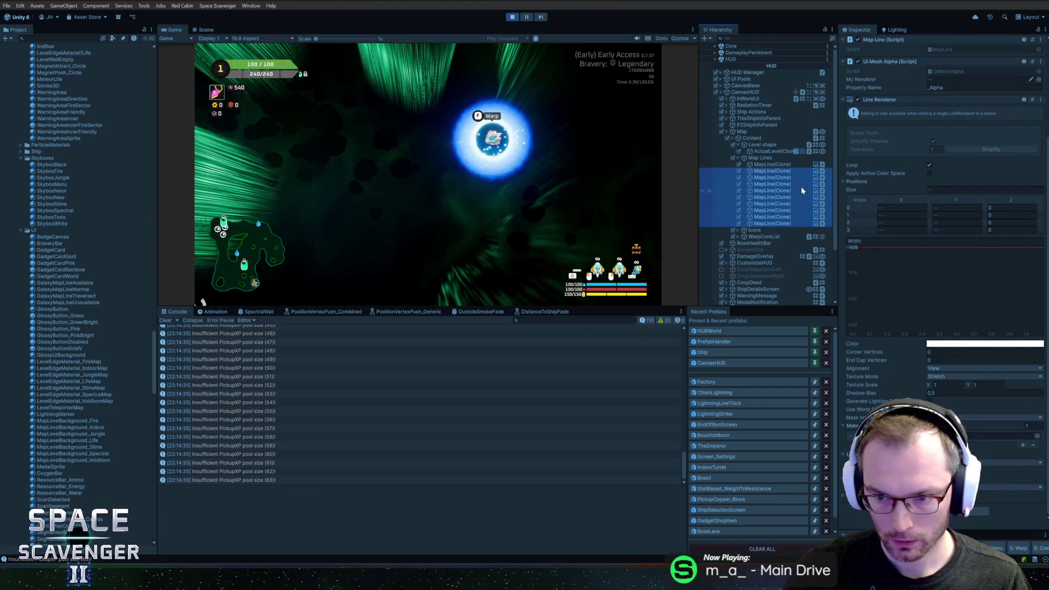
{"action": "left_click", "coordinate": [770, 174]}
{"action": "scroll", "coordinate": [922, 395], "scroll_direction": "down", "scroll_amount": 6}
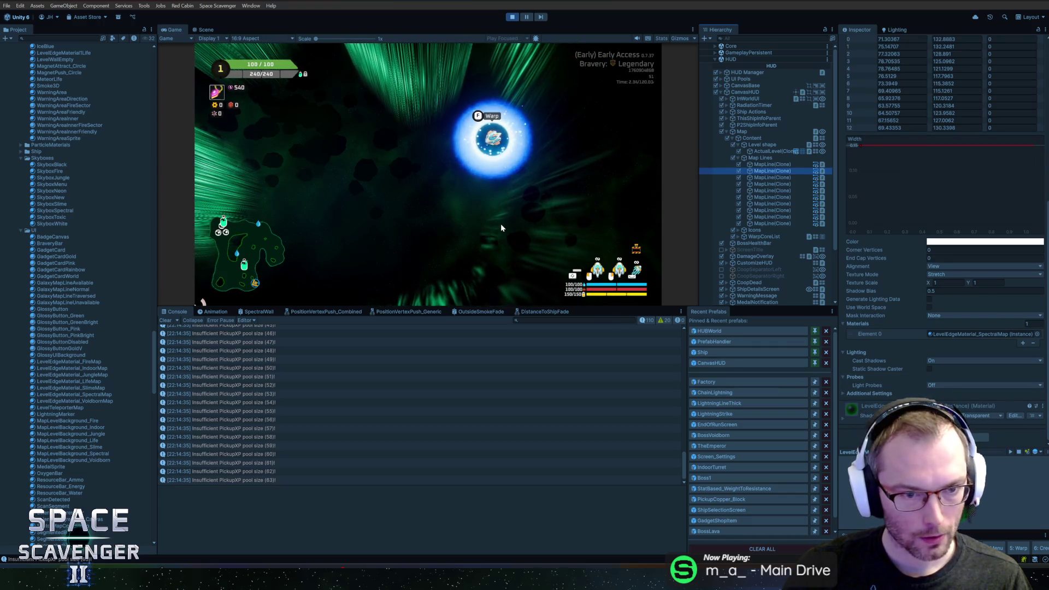
Check one more map line's settings, then stop play mode
{"action": "left_click", "coordinate": [774, 178], "text": "shift"}
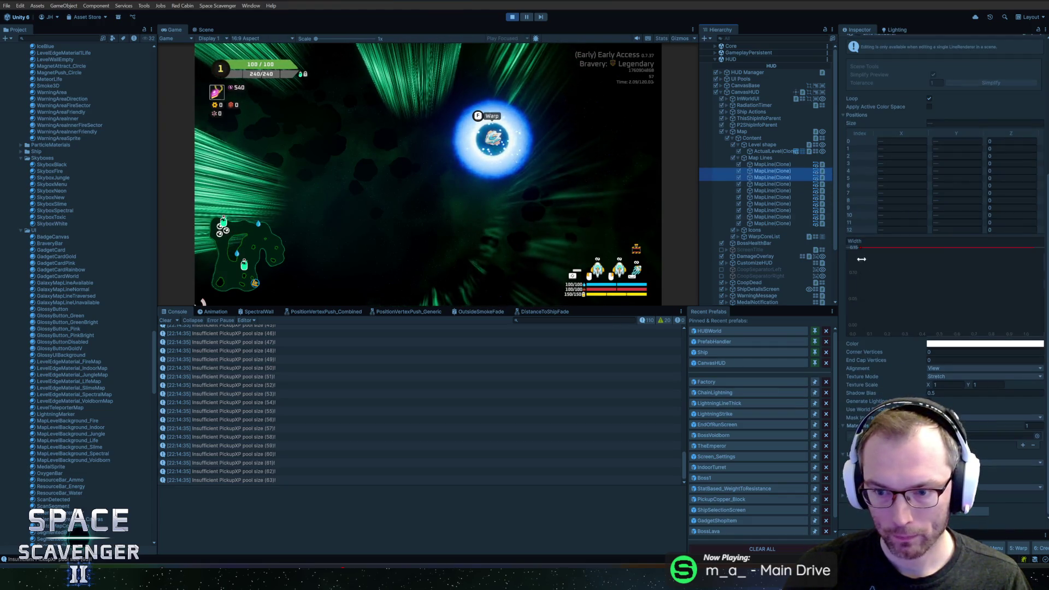
{"action": "left_click", "coordinate": [763, 172]}
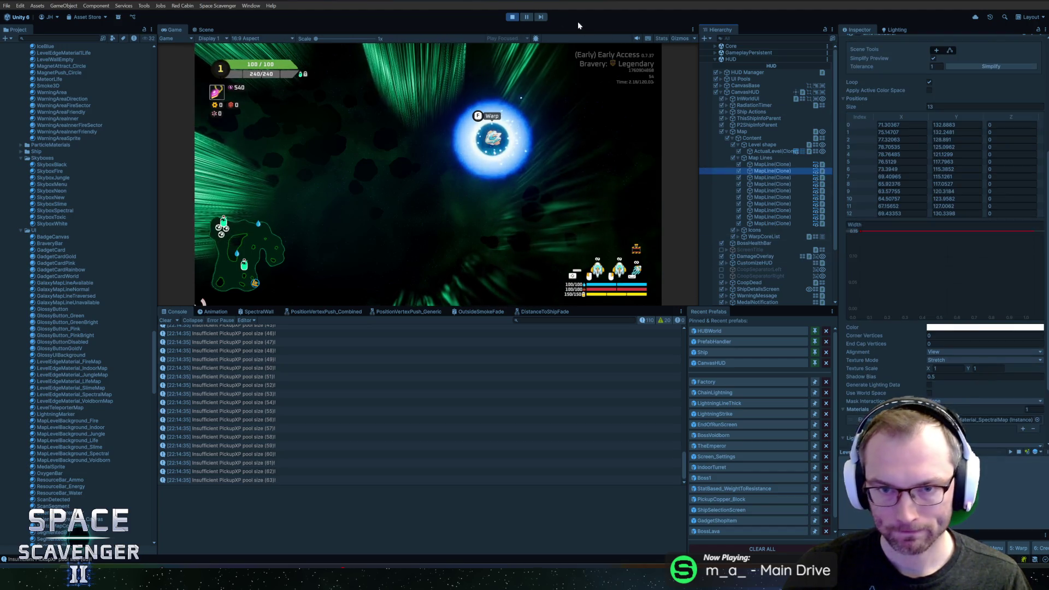
{"action": "left_click", "coordinate": [511, 18]}
{"action": "left_click", "coordinate": [512, 18]}
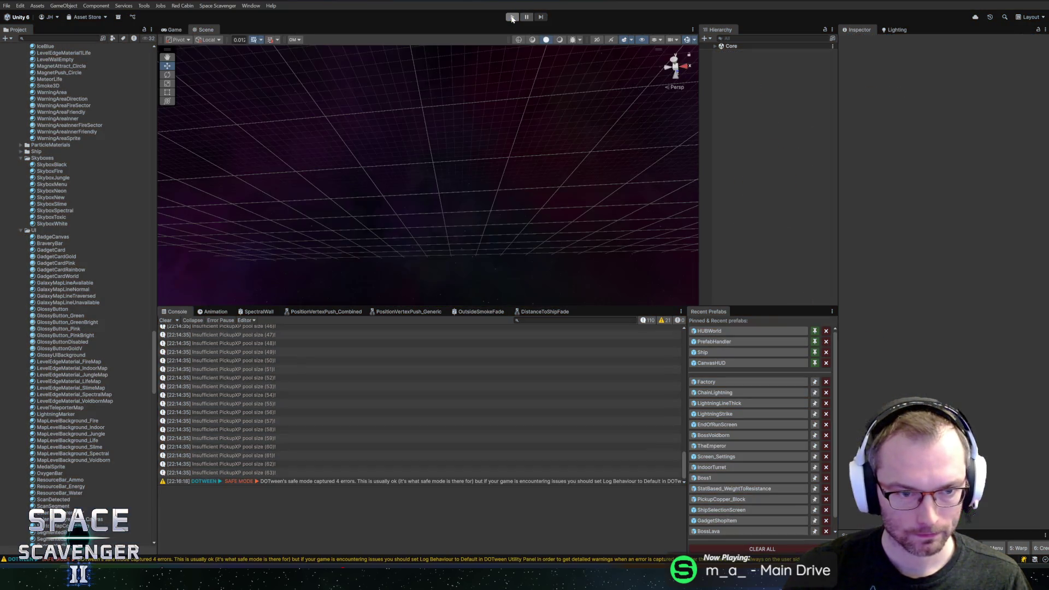
Start play mode again and maximize the Game view with Shift+Space
{"action": "left_click", "coordinate": [512, 18]}
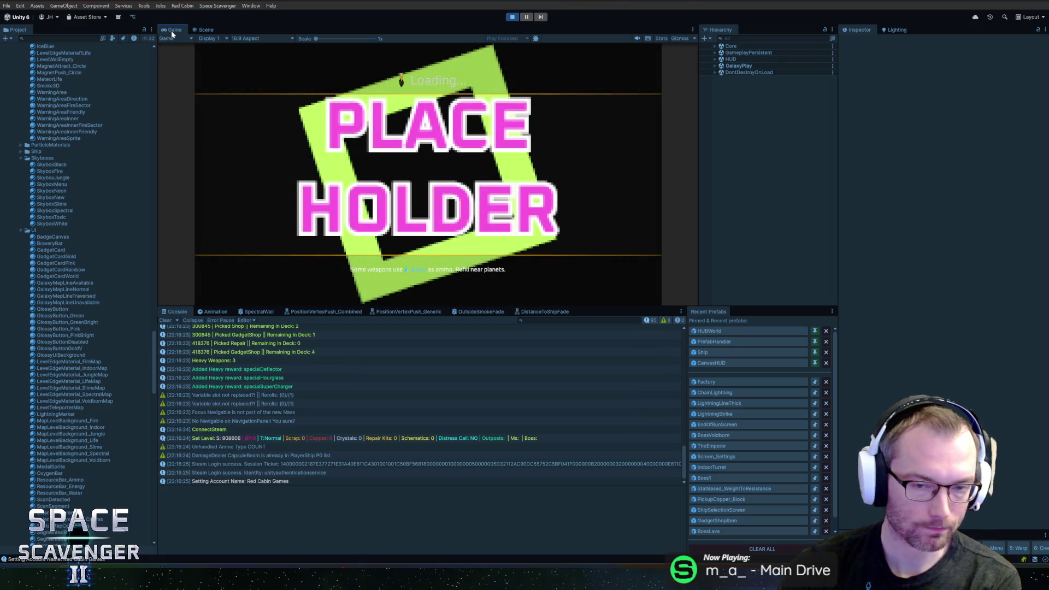
{"action": "key", "text": "shift+space"}
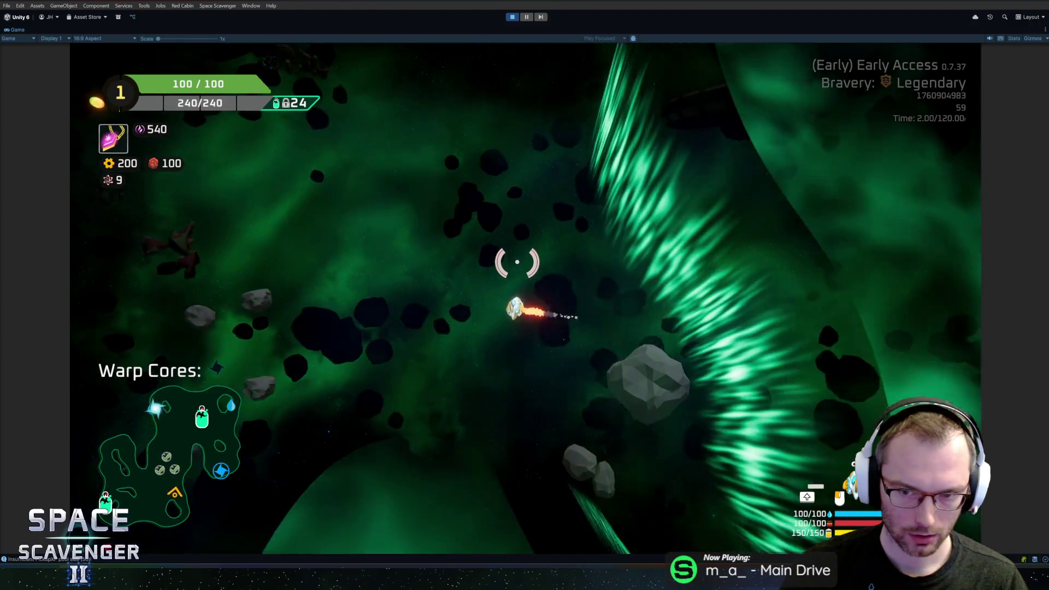
Restore the editor layout and select the LevelWall3DTop and LevelWall3D clones to show the SpectralWall material
{"action": "left_click", "coordinate": [526, 17]}
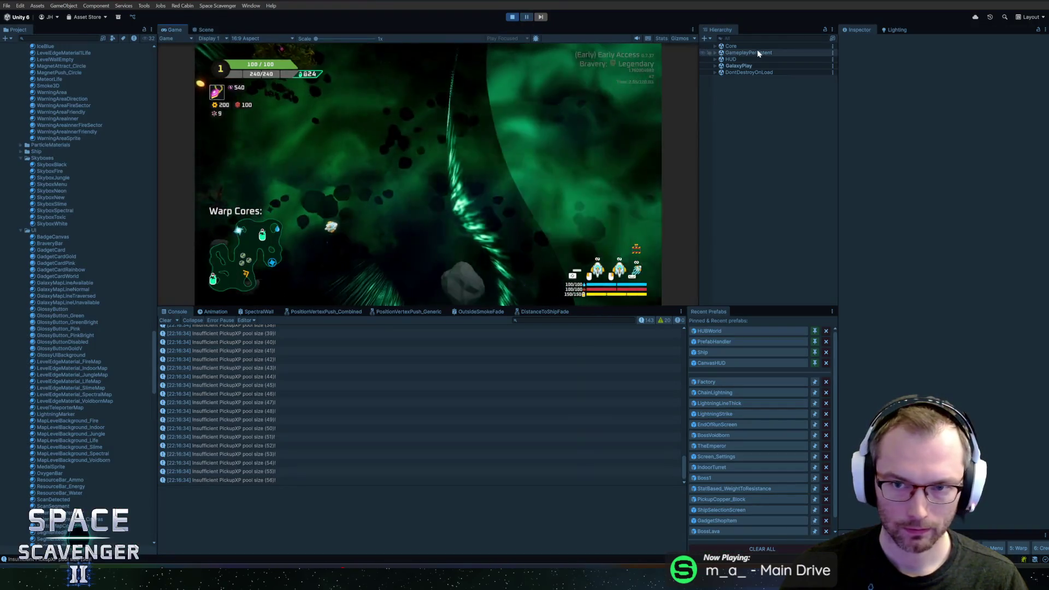
{"action": "type", "text": "3dt"}
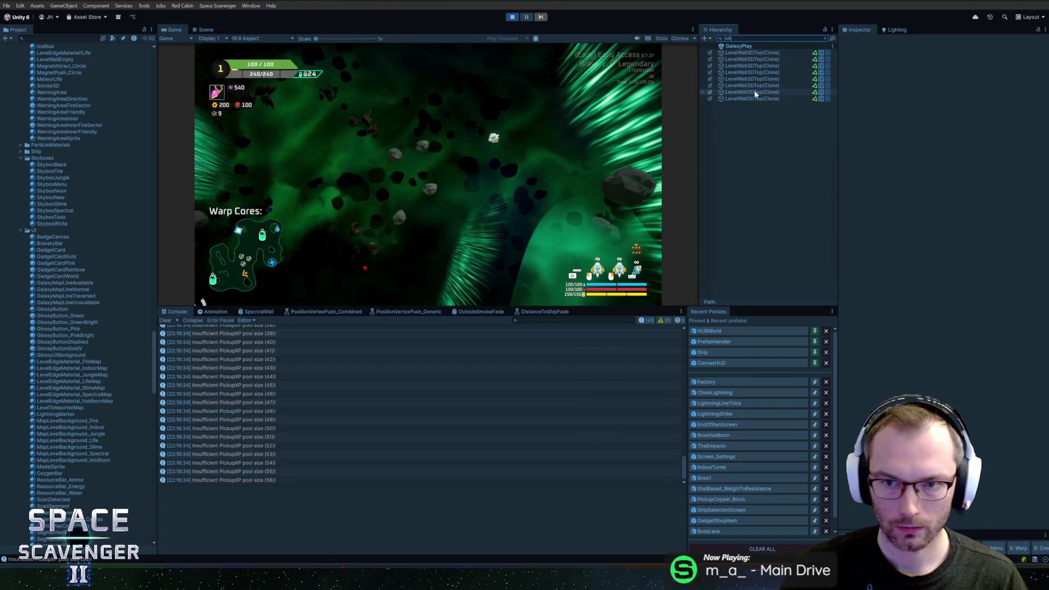
{"action": "left_click", "coordinate": [759, 52]}
{"action": "left_click", "coordinate": [754, 99], "text": "shift"}
{"action": "left_click", "coordinate": [857, 125]}
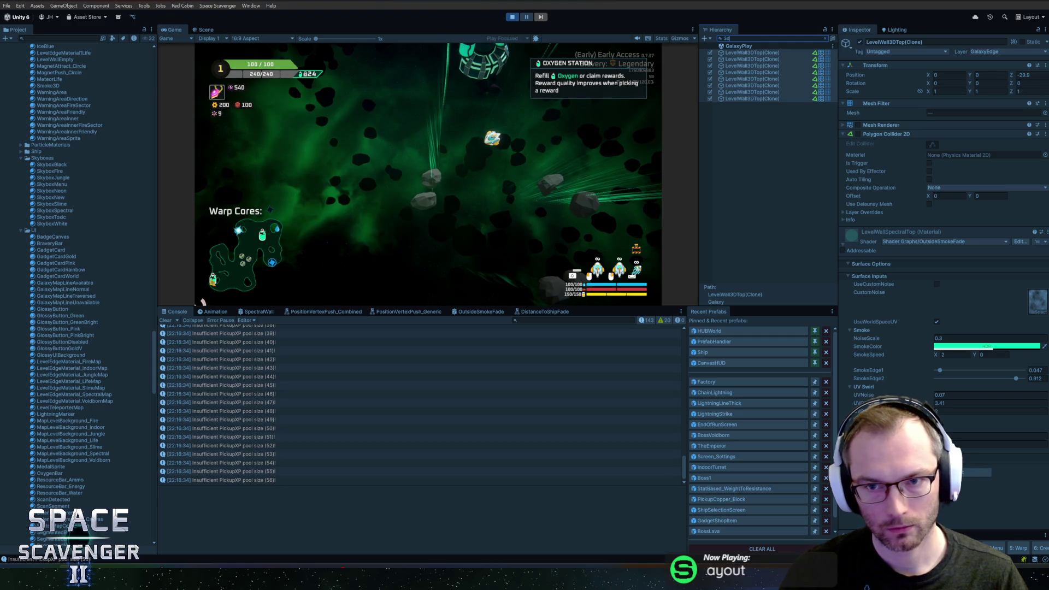
{"action": "left_click", "coordinate": [747, 59]}
{"action": "left_click", "coordinate": [961, 308]}
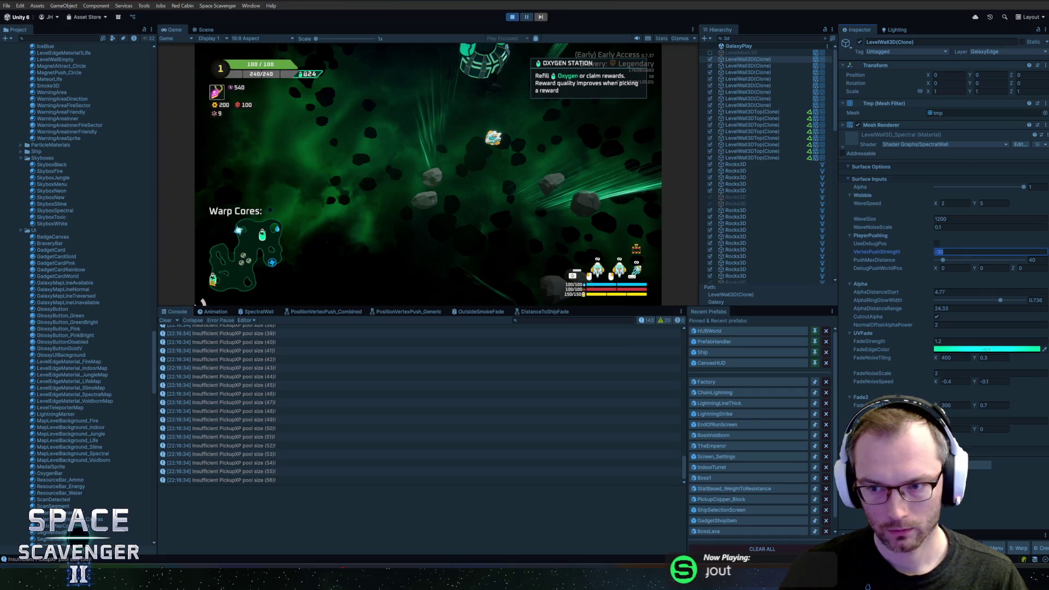
Set the spectral wall's VertexPushStrength to 30 and AlphaDistanceStart to 17.7
{"action": "key", "text": "Return"}
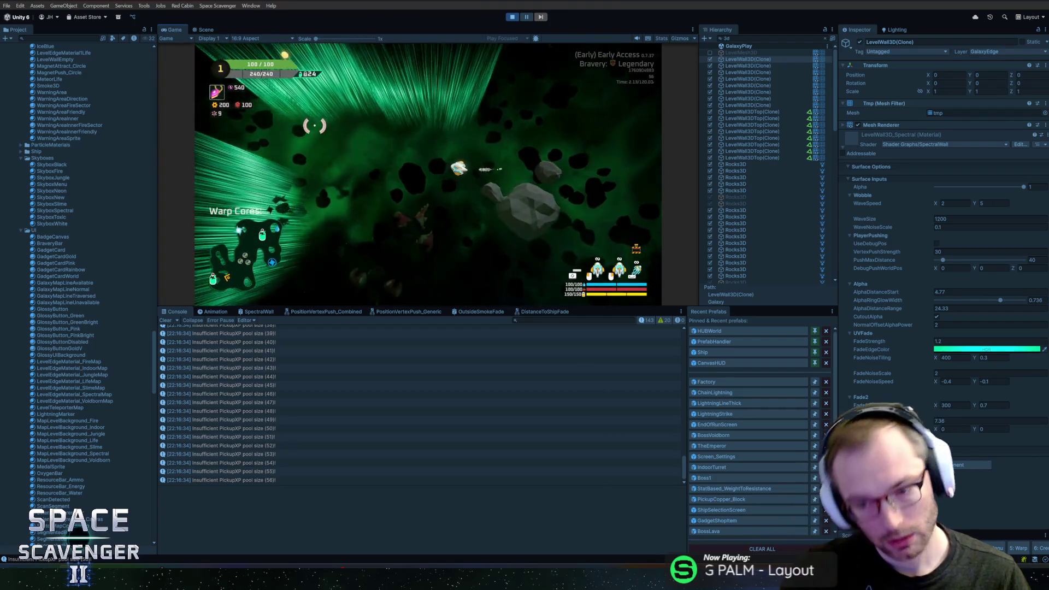
{"action": "left_click", "coordinate": [874, 292]}
{"action": "left_click", "coordinate": [568, 157]}
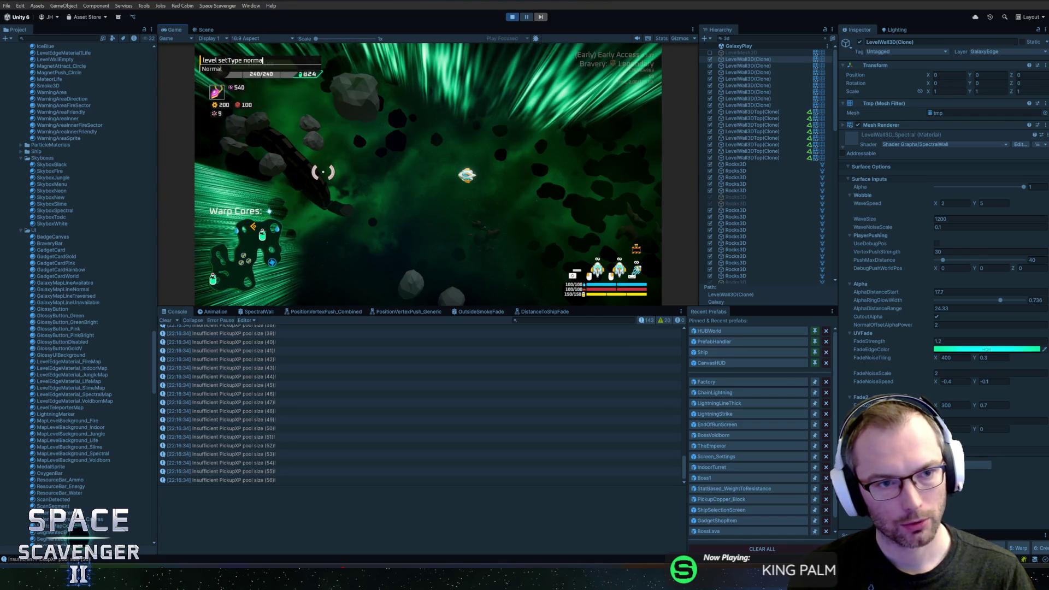
Load Level_Jungle_A and expand its LevelWall3D(Clone)'s LevelWall3D_Jungle material in the Inspector
{"action": "key", "text": "Return"}
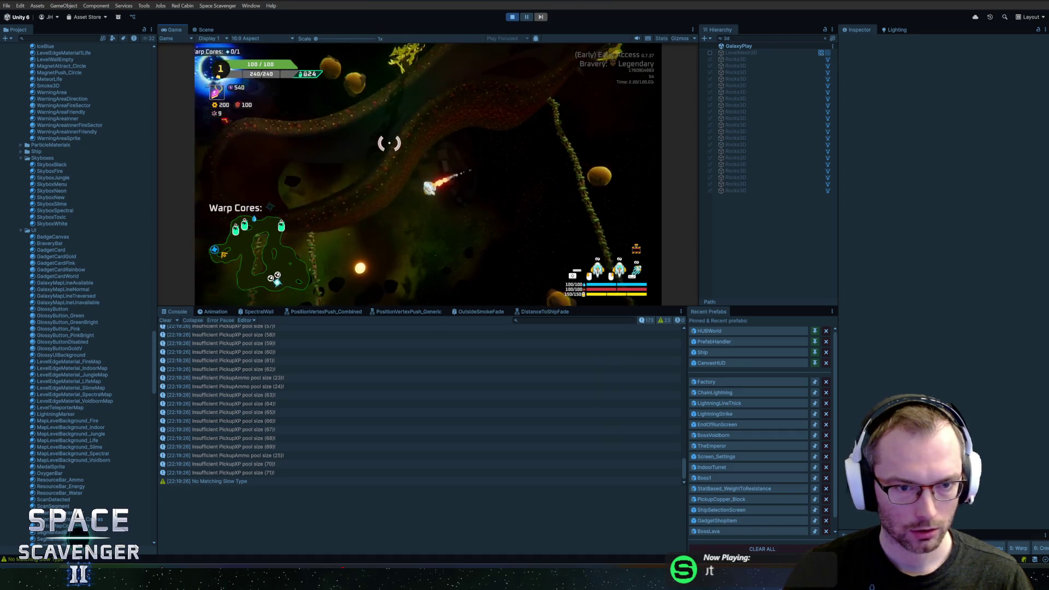
{"action": "left_click", "coordinate": [739, 37]}
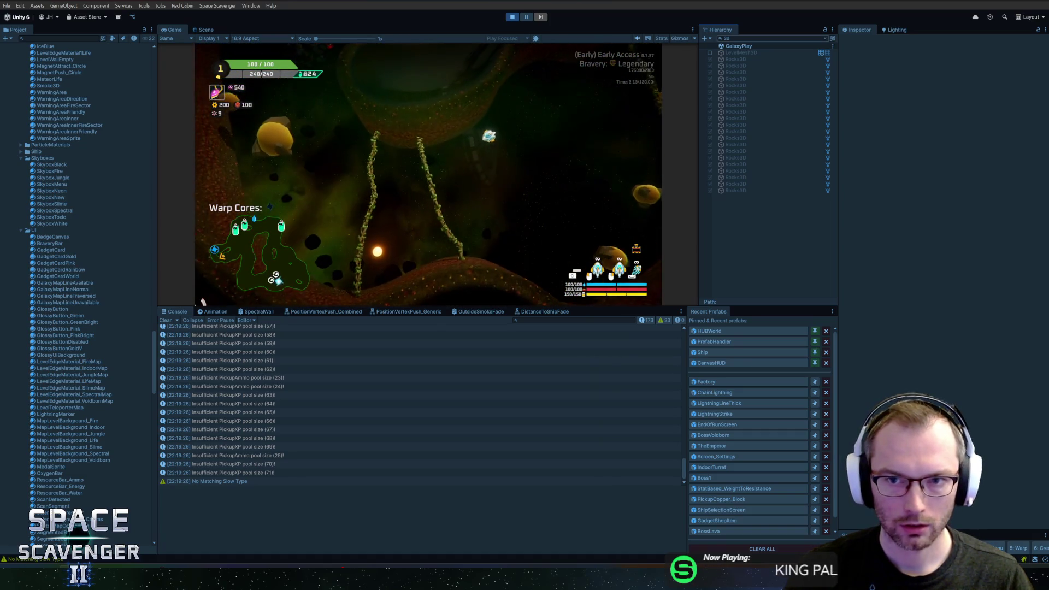
{"action": "key", "text": "BackSpace"}
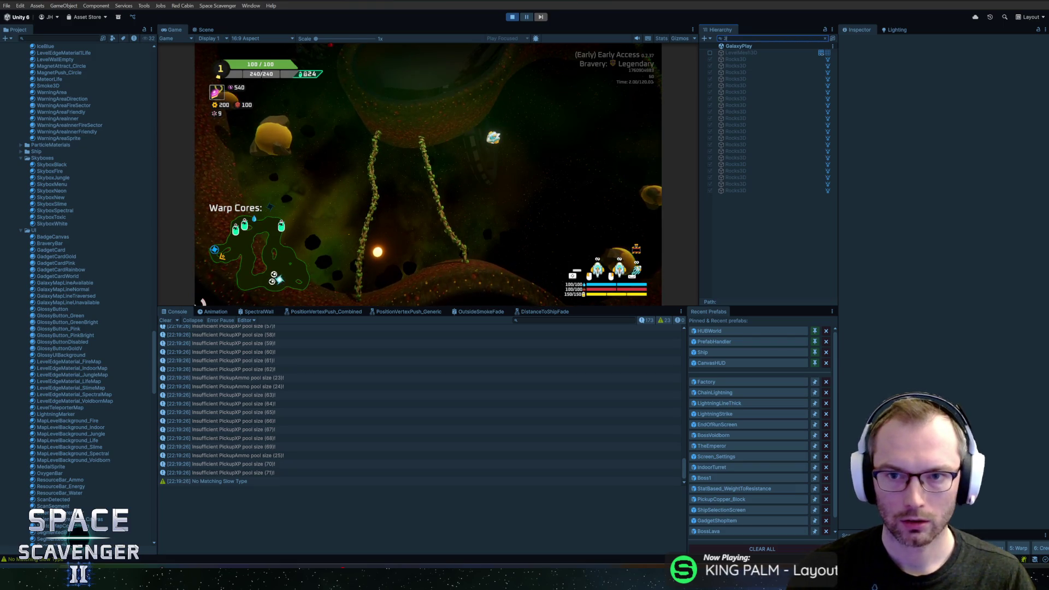
{"action": "key", "text": "BackSpace"}
{"action": "key", "text": "BackSpace"}
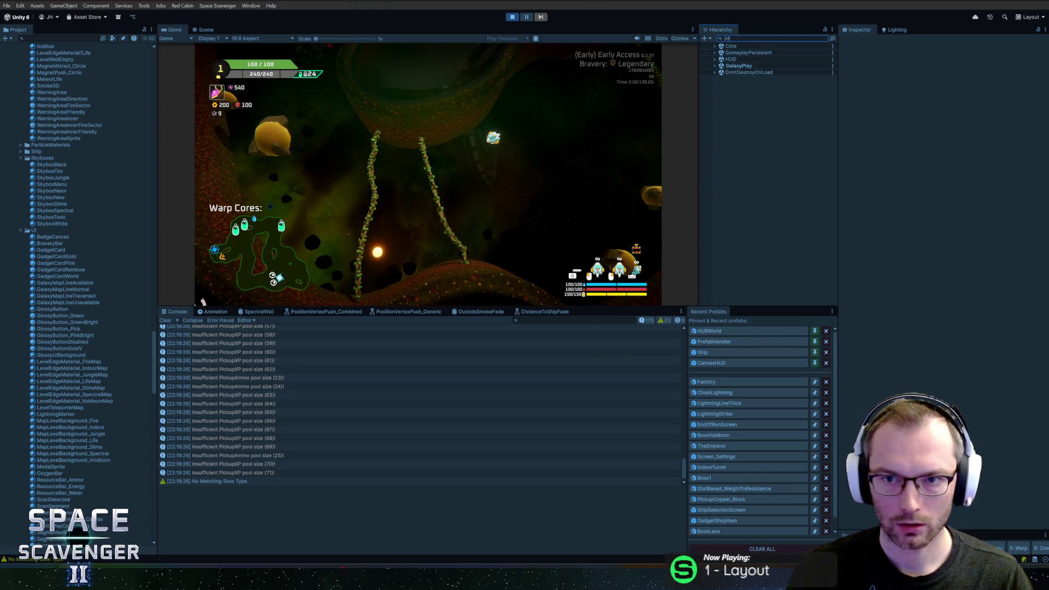
{"action": "left_click", "coordinate": [750, 60]}
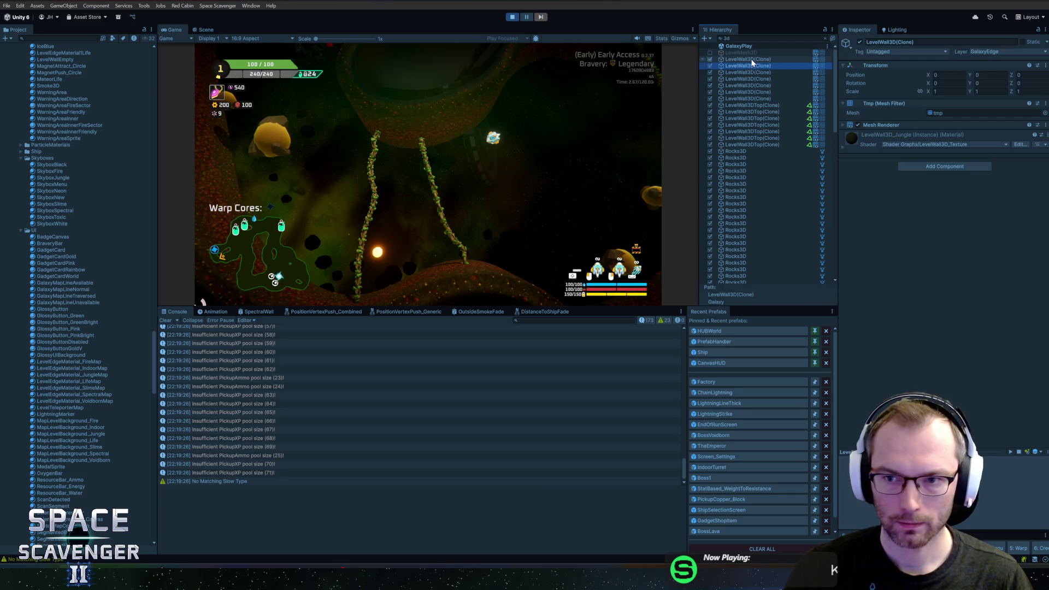
{"action": "left_click", "coordinate": [844, 148]}
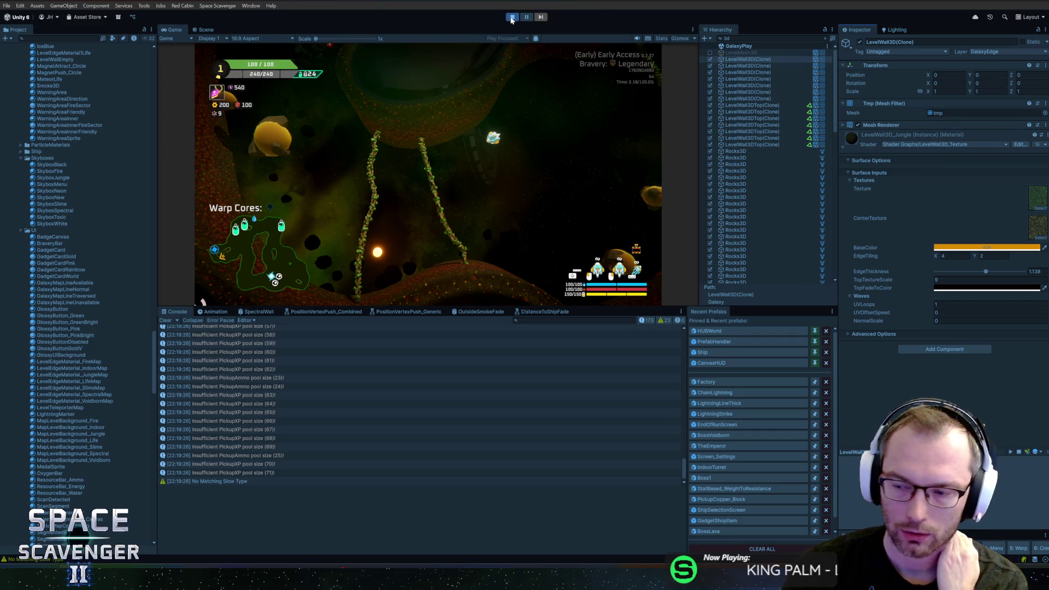
Open the LevelWall3D_Texture shader graph, zoom in, and select the EdgeTiling property
{"action": "left_click", "coordinate": [1019, 143]}
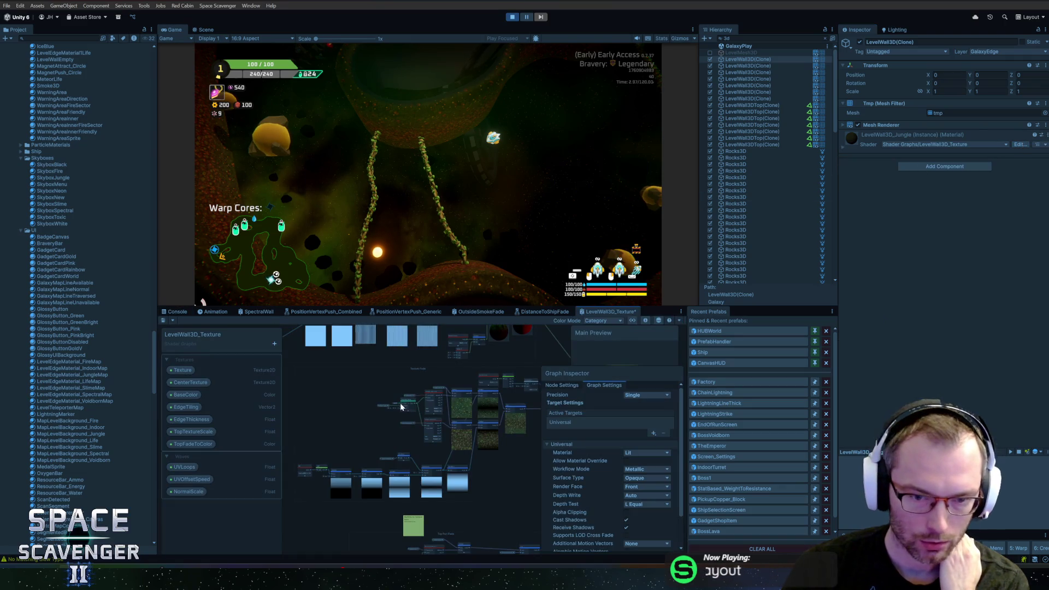
{"action": "scroll", "coordinate": [367, 385], "scroll_direction": "up", "scroll_amount": 3}
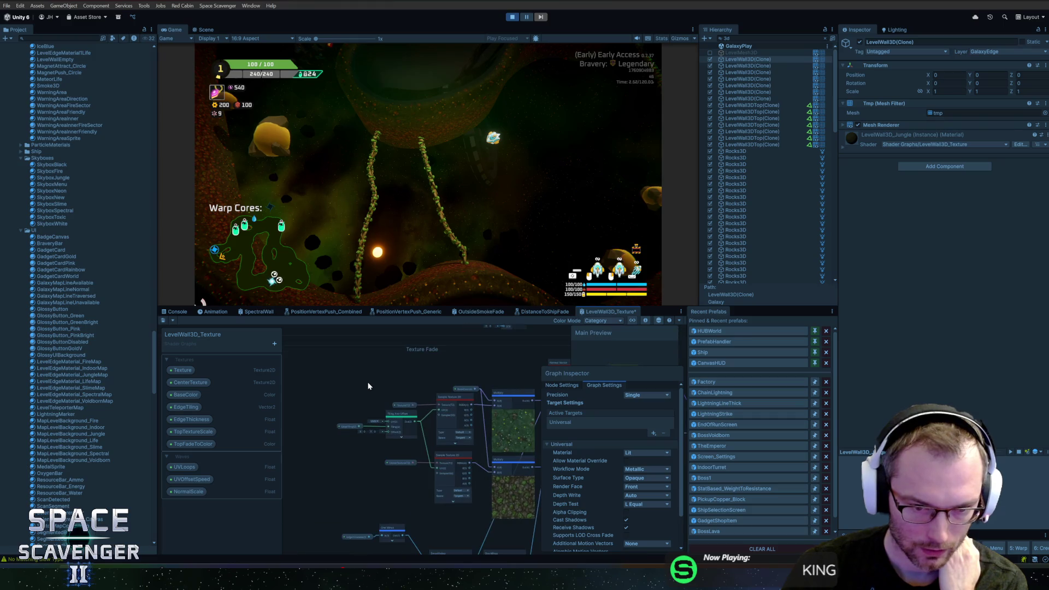
{"action": "scroll", "coordinate": [375, 400], "scroll_direction": "up", "scroll_amount": 4}
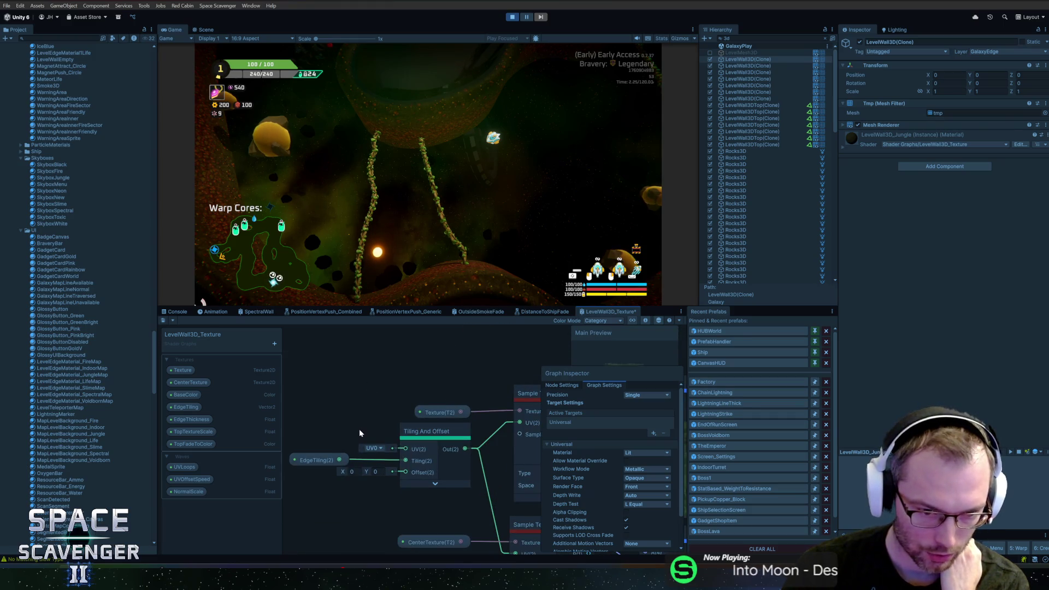
{"action": "left_click", "coordinate": [188, 407]}
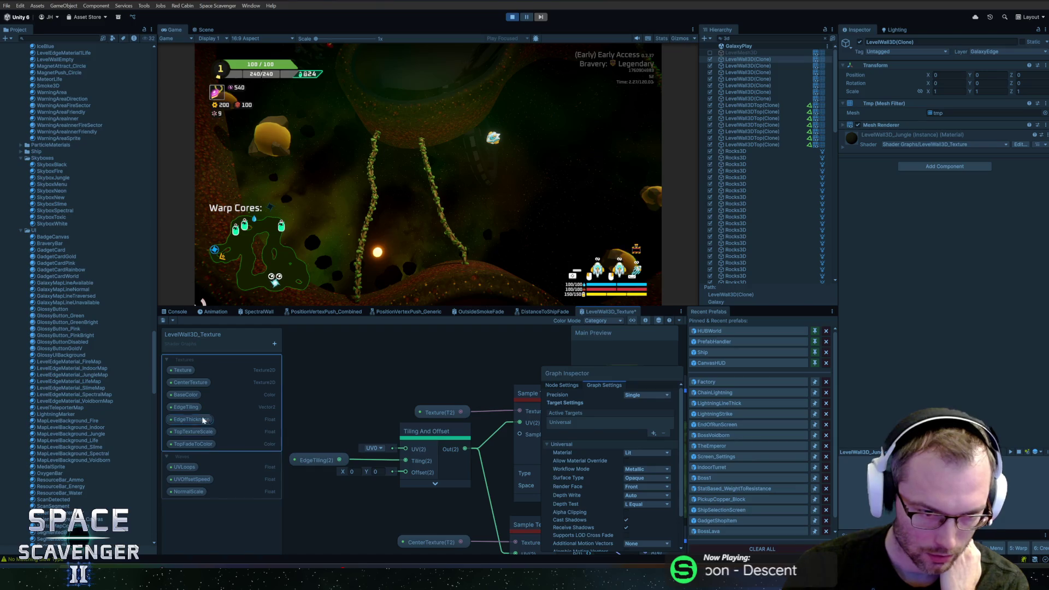
{"action": "scroll", "coordinate": [301, 422], "scroll_direction": "down", "scroll_amount": 3}
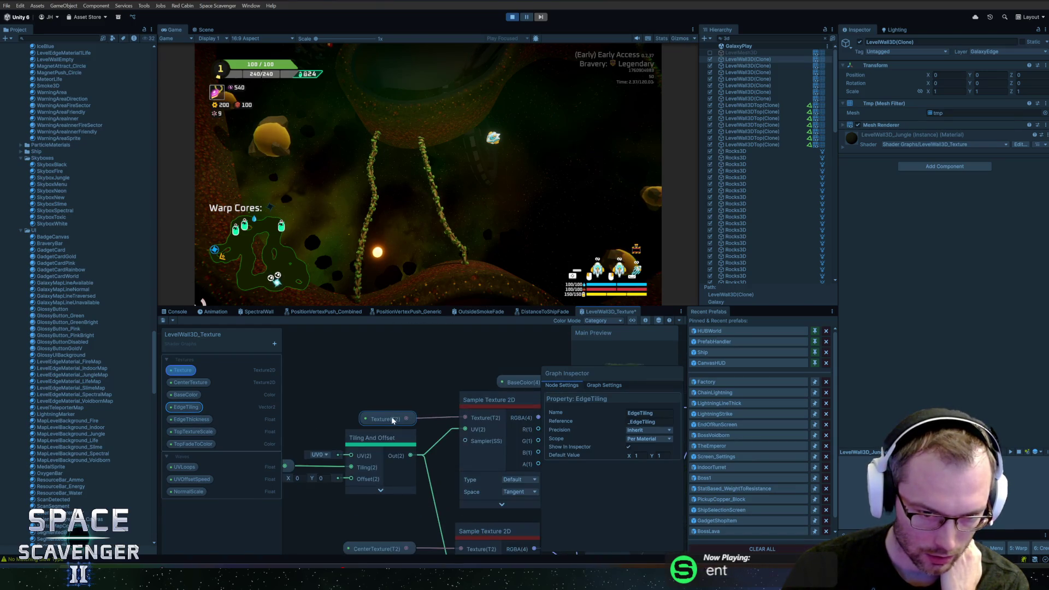